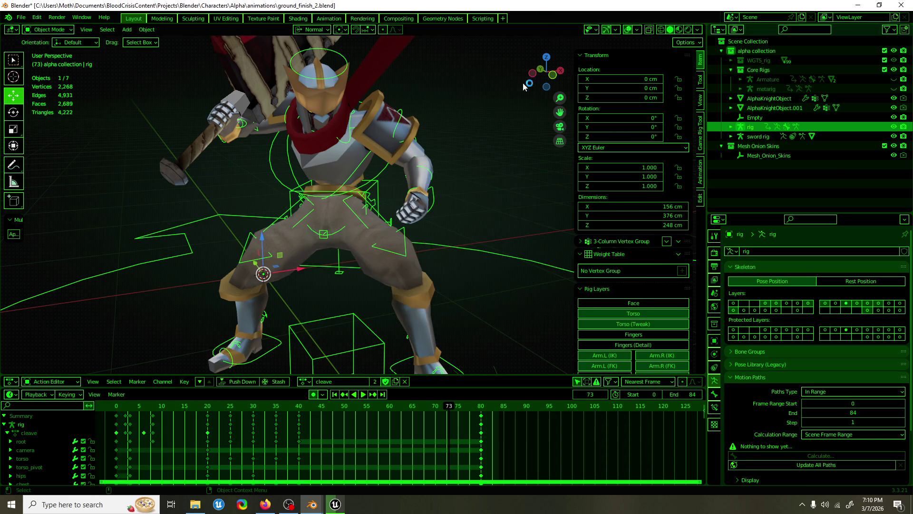
Orbit to a frontal view of the knight, enter Pose Mode, and select foot_ik.L.
scroll(408, 192, up, 3)
mouse_move(408, 192)
middle_down()
mouse_move(378, 224)
mouse_move(388, 196)
mouse_move(371, 185)
mouse_move(347, 175)
mouse_move(336, 200)
mouse_move(352, 182)
middle_up()
scroll(377, 224, down, 3)
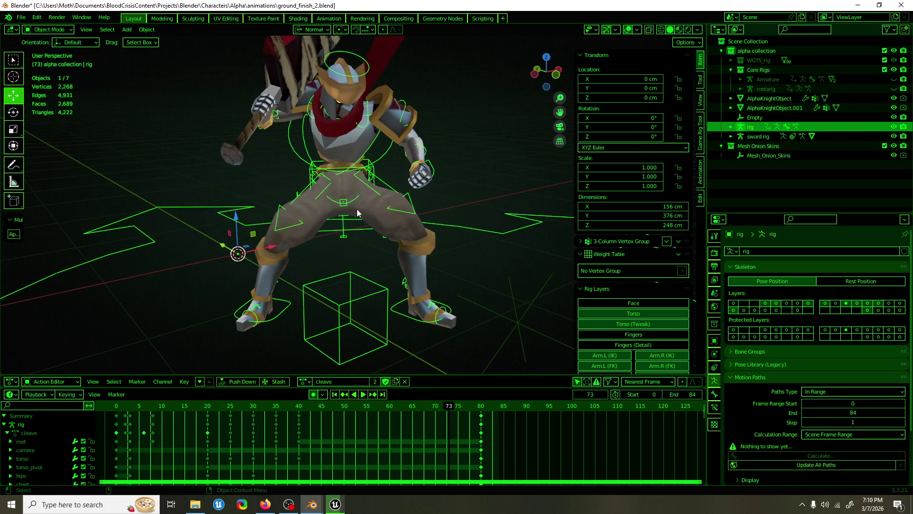
click(266, 504)
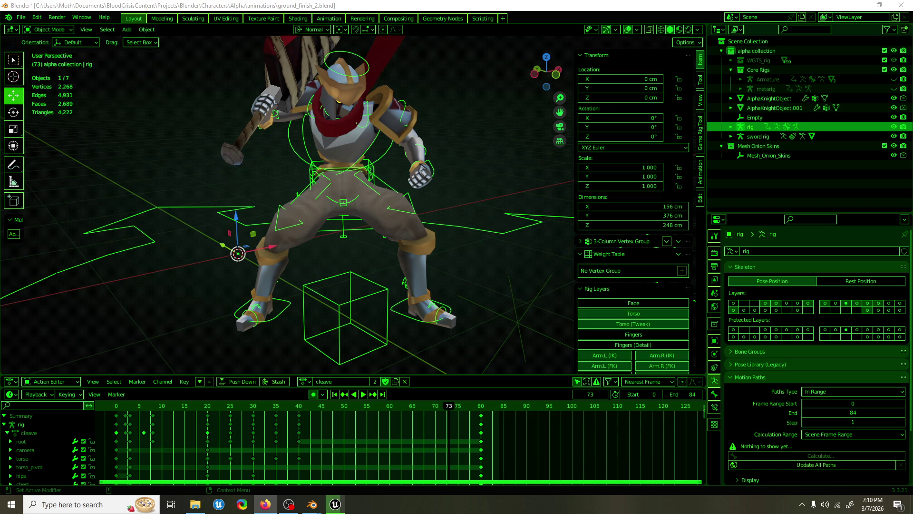
click(312, 504)
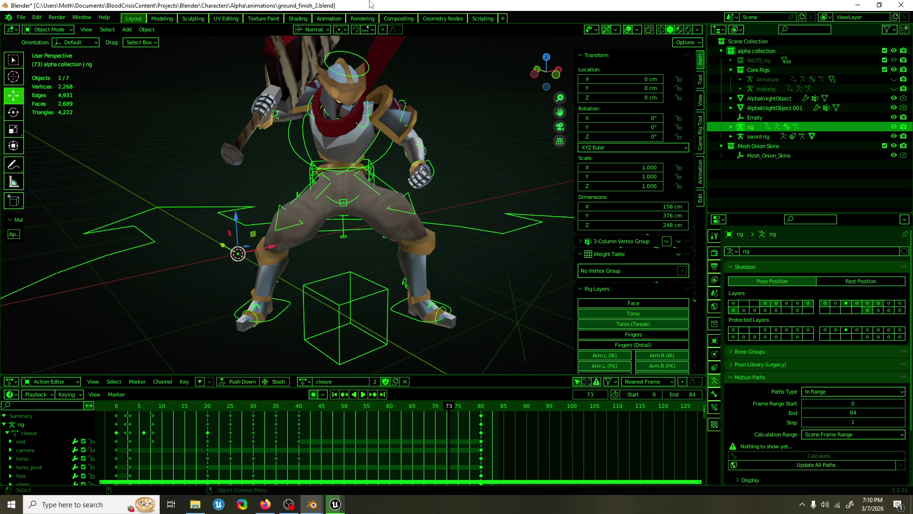
mouse_move(312, 142)
middle_down()
mouse_move(418, 133)
mouse_move(340, 131)
mouse_move(323, 96)
middle_up()
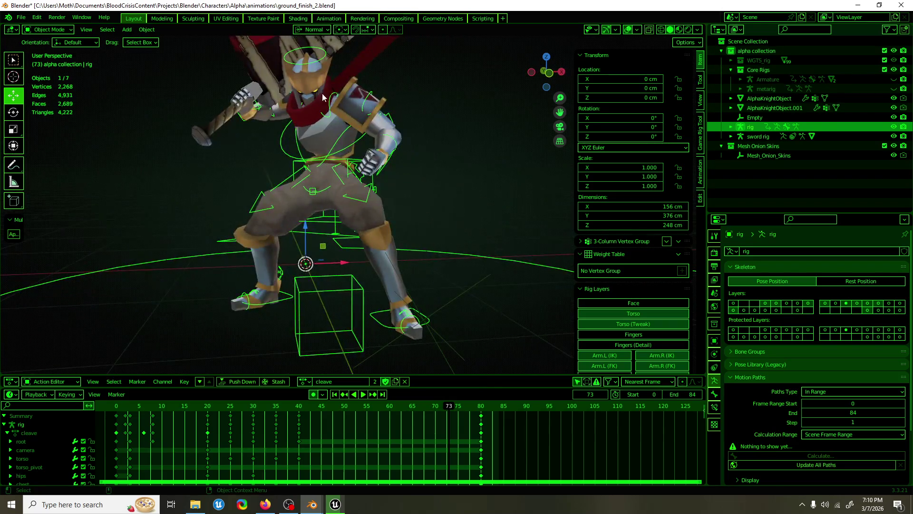
mouse_move(347, 242)
middle_down()
mouse_move(394, 288)
mouse_move(352, 272)
mouse_move(479, 267)
mouse_move(418, 269)
middle_up()
key(ctrl+Tab)
click(395, 288)
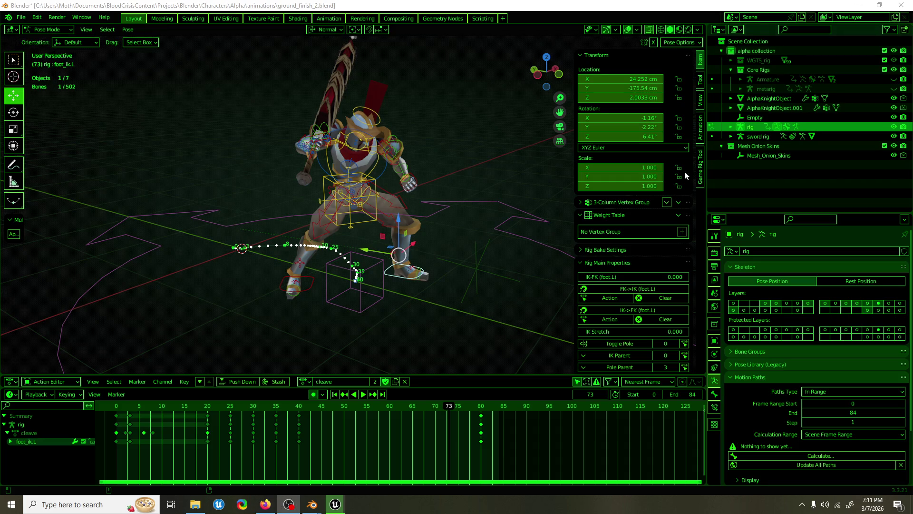
Play the cleave action, scrub to frame 29, and select the rig's root bone.
click(509, 4)
mouse_move(399, 117)
middle_down()
mouse_move(421, 131)
mouse_move(350, 121)
mouse_move(364, 124)
middle_up()
key(space)
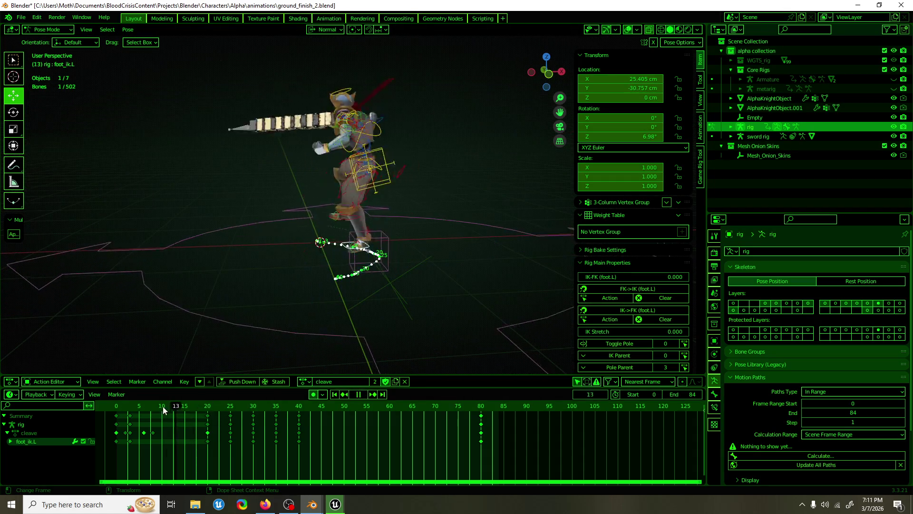
drag(133, 404, 248, 409)
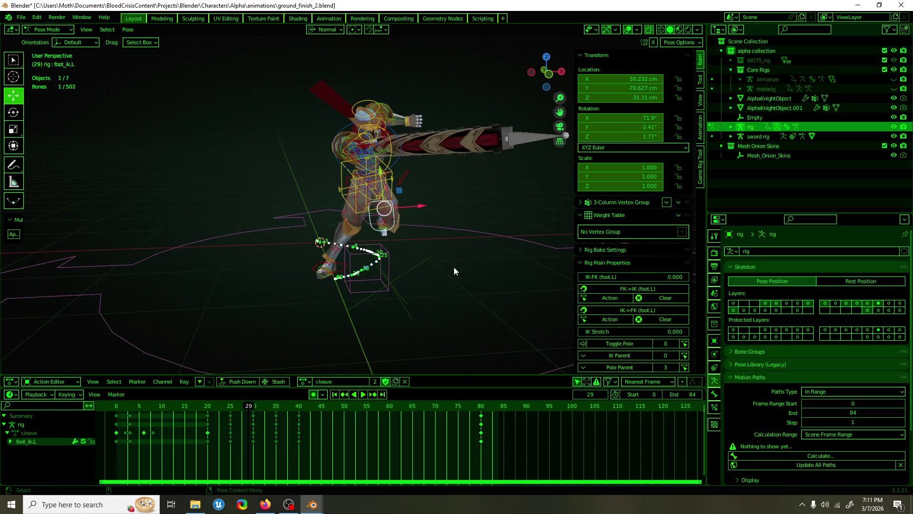
click(472, 229)
mouse_move(429, 277)
middle_down()
mouse_move(395, 231)
mouse_move(236, 308)
mouse_move(276, 259)
mouse_move(720, 350)
middle_up()
Move the root bone down-left to 53.94 / -59.183 cm at frame 20.
scroll(818, 399, down, 3)
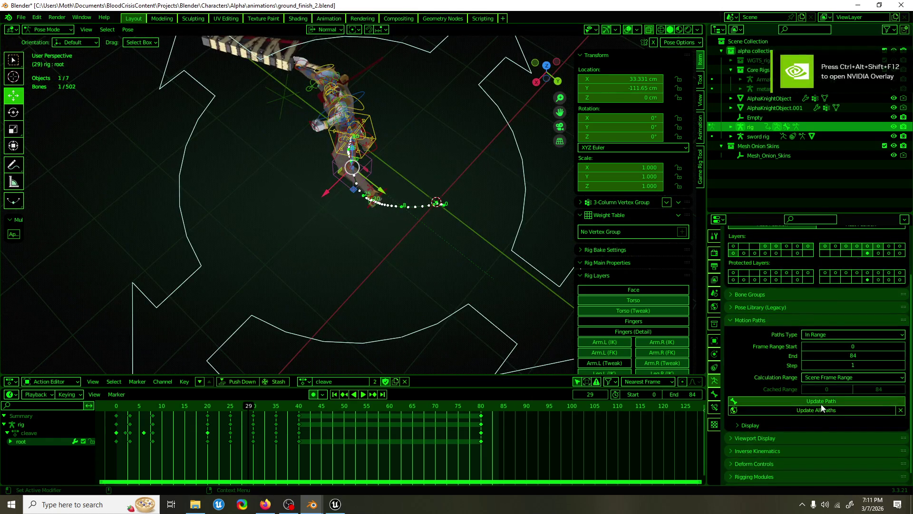
mouse_move(494, 294)
middle_down()
mouse_move(424, 266)
mouse_move(386, 282)
mouse_move(395, 272)
mouse_move(419, 314)
mouse_move(391, 231)
middle_up()
scroll(406, 264, down, 6)
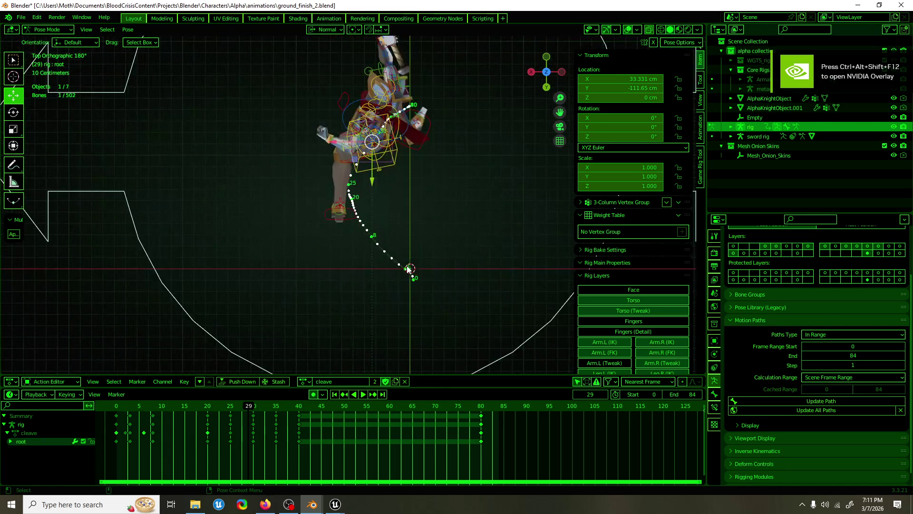
drag(237, 410, 230, 409)
scroll(304, 262, up, 6)
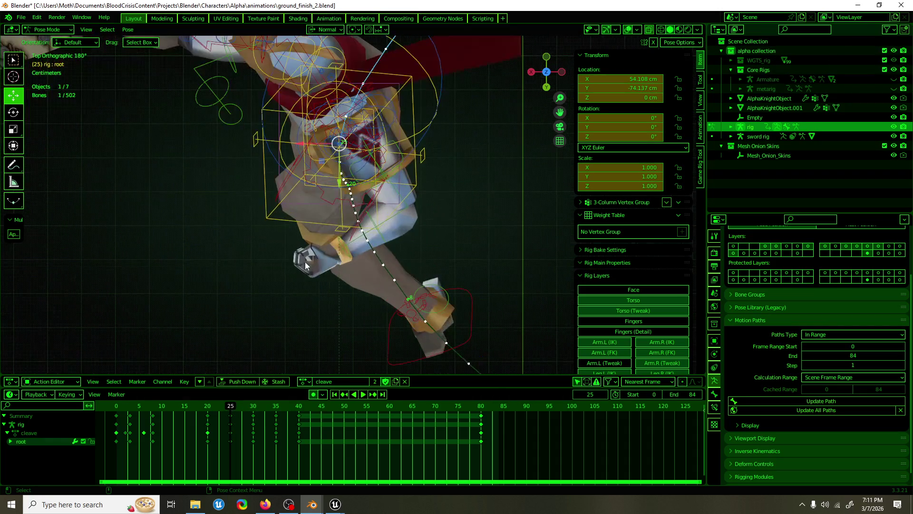
scroll(281, 272, down, 5)
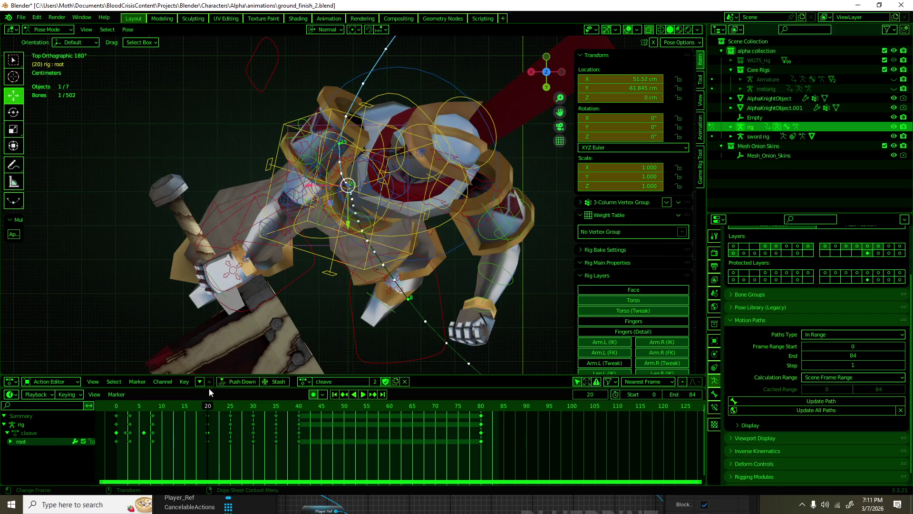
key(Down)
drag(333, 214, 326, 219)
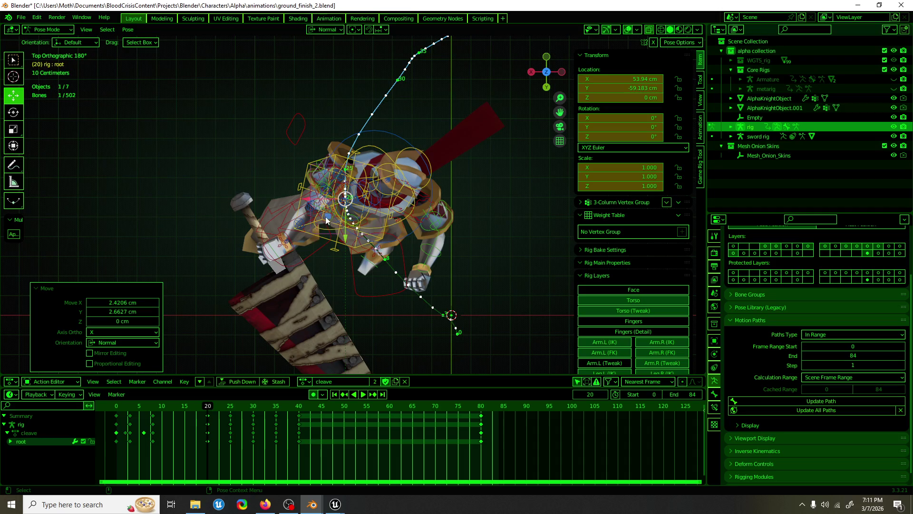
scroll(326, 217, up, 3)
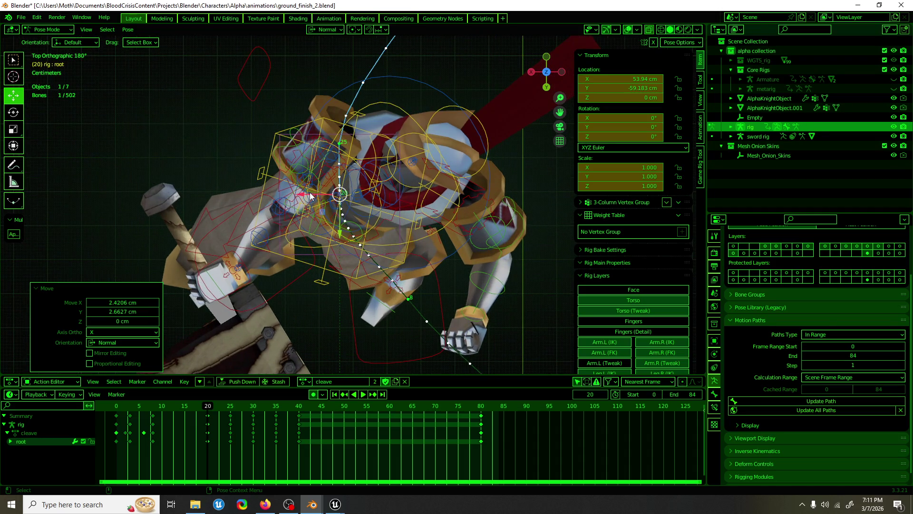
drag(208, 408, 232, 409)
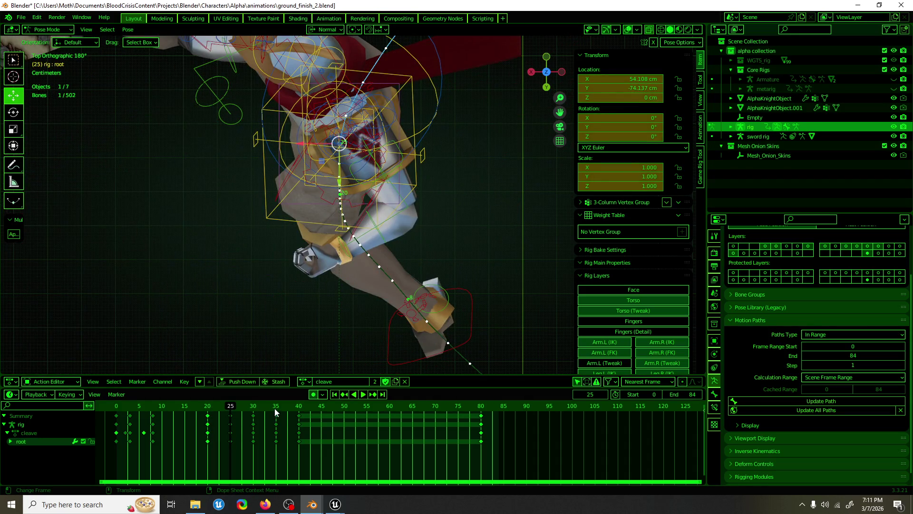
Review playback with overlays hidden, save ground_finish_2.blend, then restore overlays.
key(space)
scroll(207, 238, down, 4)
click(628, 30)
mouse_move(241, 137)
middle_down()
mouse_move(372, 155)
mouse_move(427, 184)
mouse_move(408, 191)
middle_up()
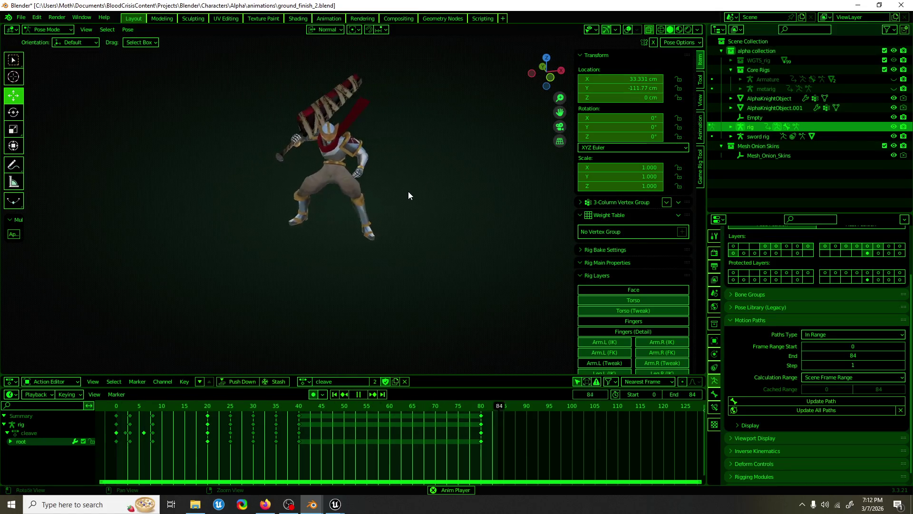
key(ctrl+s)
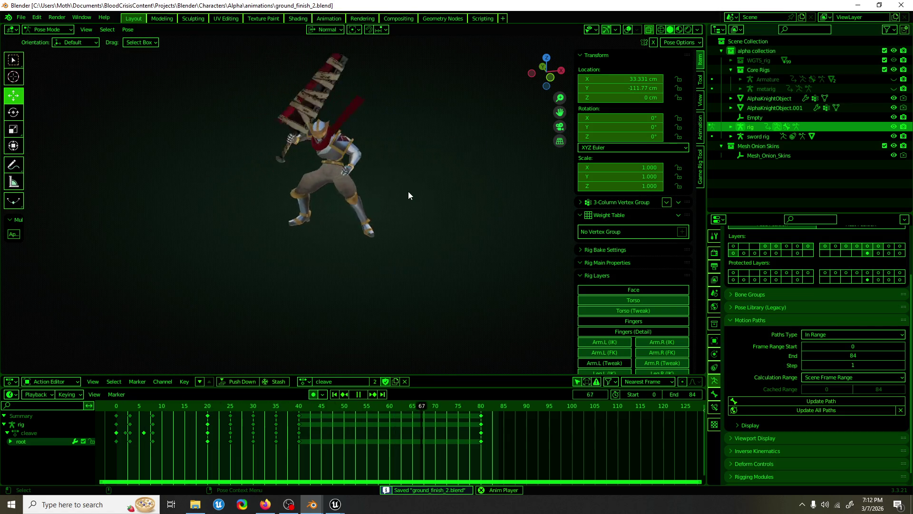
mouse_move(408, 192)
middle_down()
mouse_move(332, 182)
mouse_move(287, 195)
middle_up()
key(shift+alt+z)
At frame 25, rotate foot_ik.L 24.8° about Y and scrub back to compare.
scroll(356, 176, up, 3)
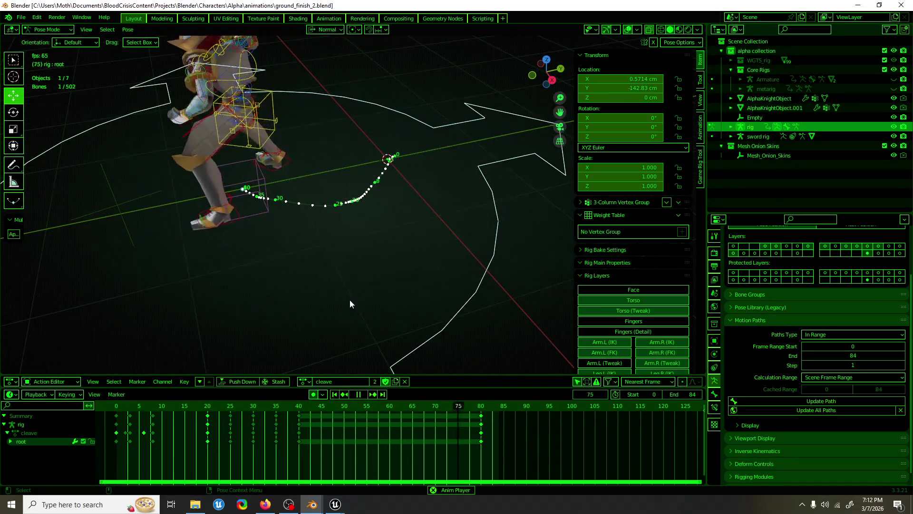
drag(109, 409, 230, 409)
mouse_move(343, 285)
middle_down()
mouse_move(366, 261)
mouse_move(407, 260)
mouse_move(378, 216)
mouse_move(430, 200)
mouse_move(581, 203)
middle_up()
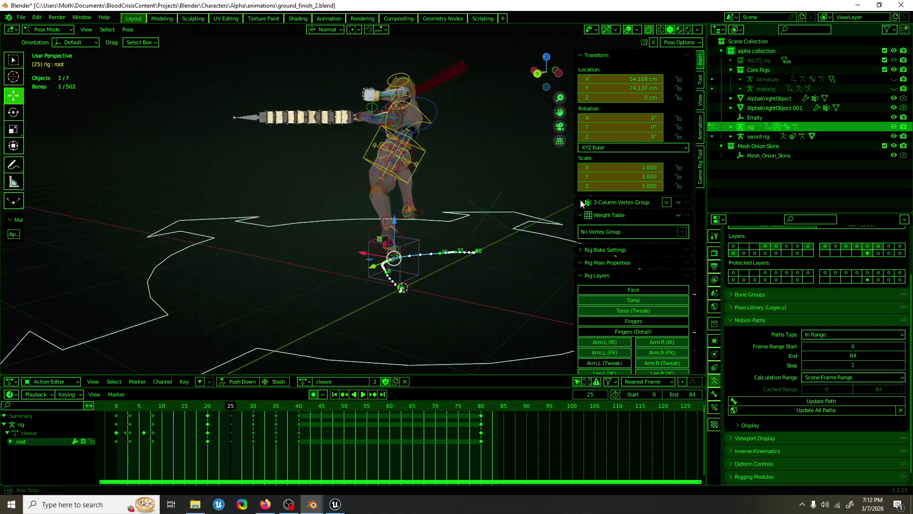
click(405, 233)
key(shift+space)
key(r)
drag(421, 223, 418, 250)
key(shift+space)
key(g)
mouse_move(418, 249)
middle_down()
mouse_move(515, 244)
mouse_move(322, 238)
mouse_move(503, 260)
middle_up()
mouse_move(222, 409)
mouse_down()
mouse_move(209, 409)
mouse_move(297, 408)
mouse_move(228, 408)
mouse_move(278, 408)
mouse_move(246, 407)
mouse_up()
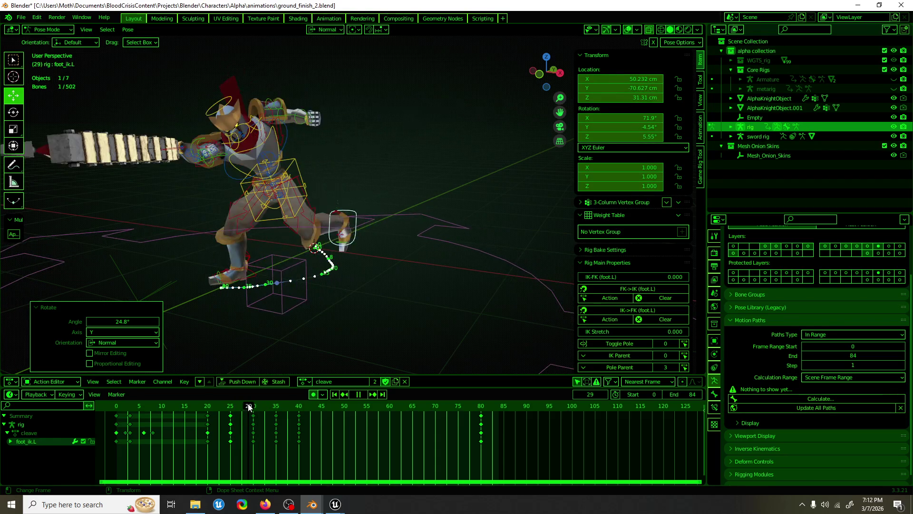
Select the torso control and play the cleave action, checking frames 26 and 29.
click(276, 189)
mouse_move(313, 503)
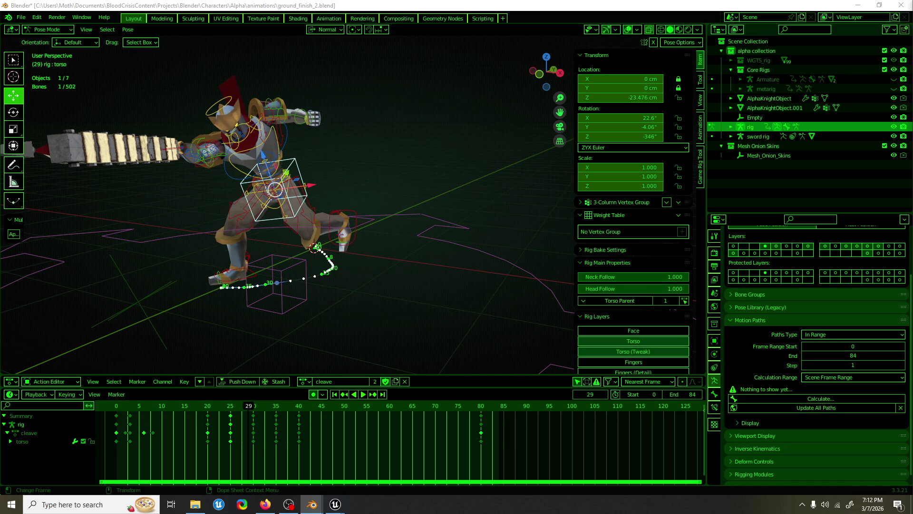
key(space)
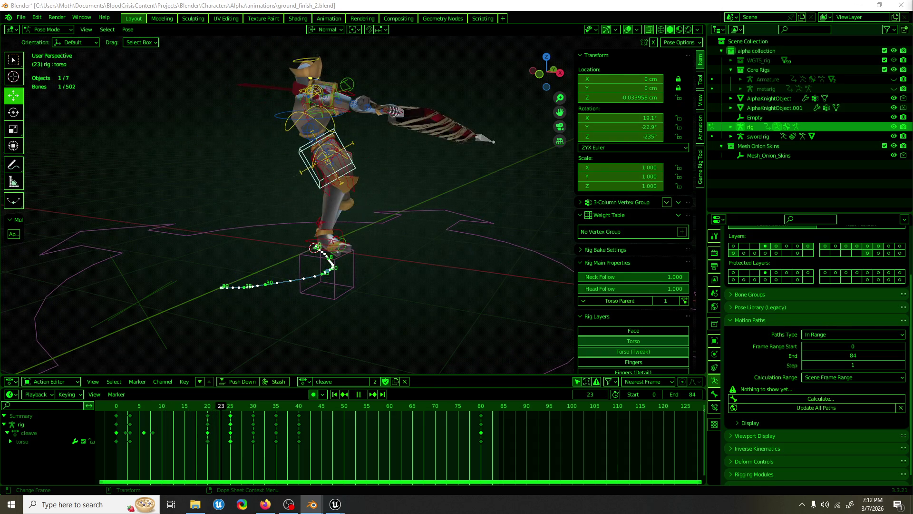
key(space)
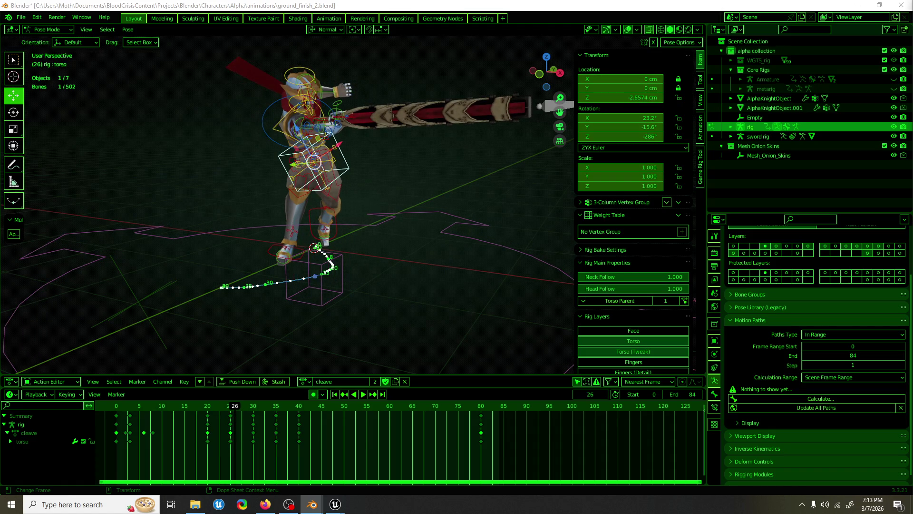
key(space)
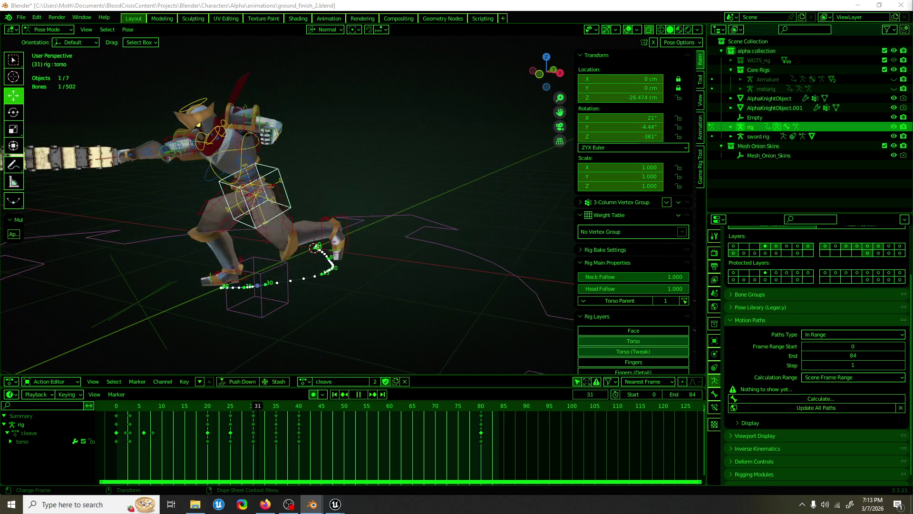
key(Escape)
key(Left)
key(Left)
key(Left)
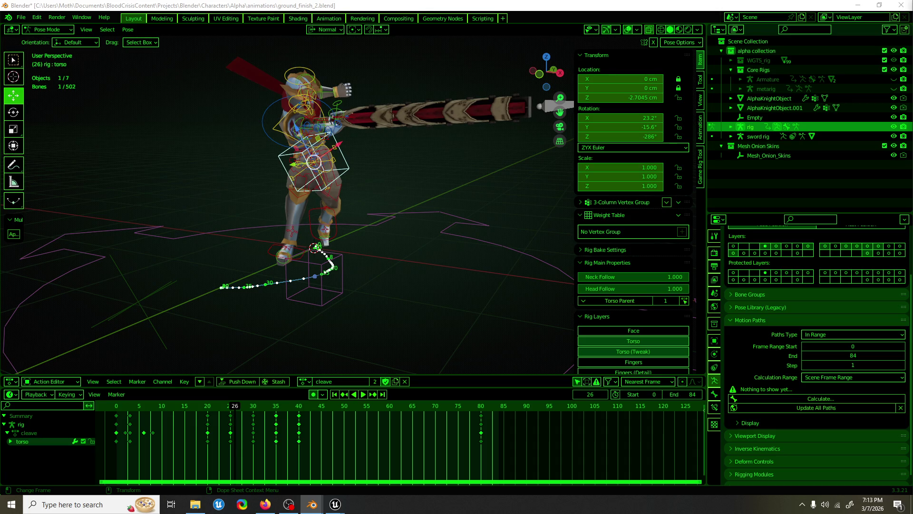
key(Right)
key(Right)
key(Right)
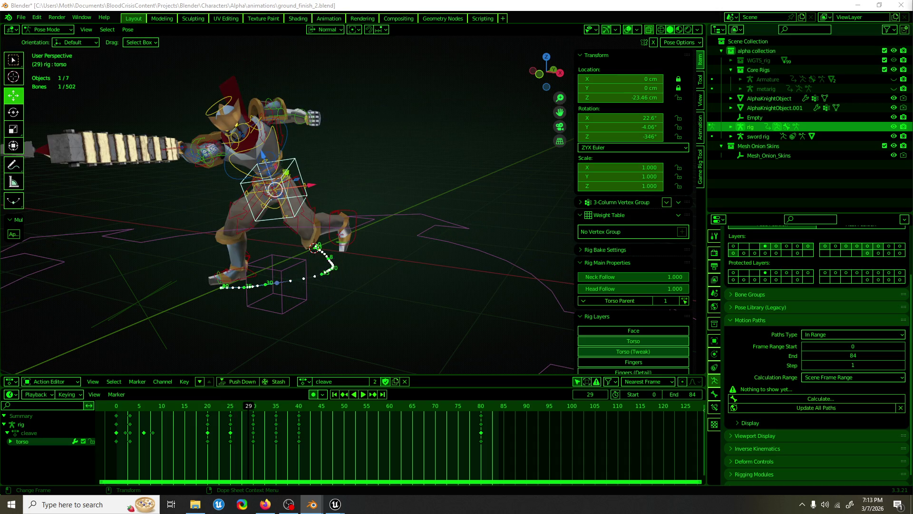
Select the frame-35 keys and review playback, stopping at frame 50.
click(276, 441)
key(space)
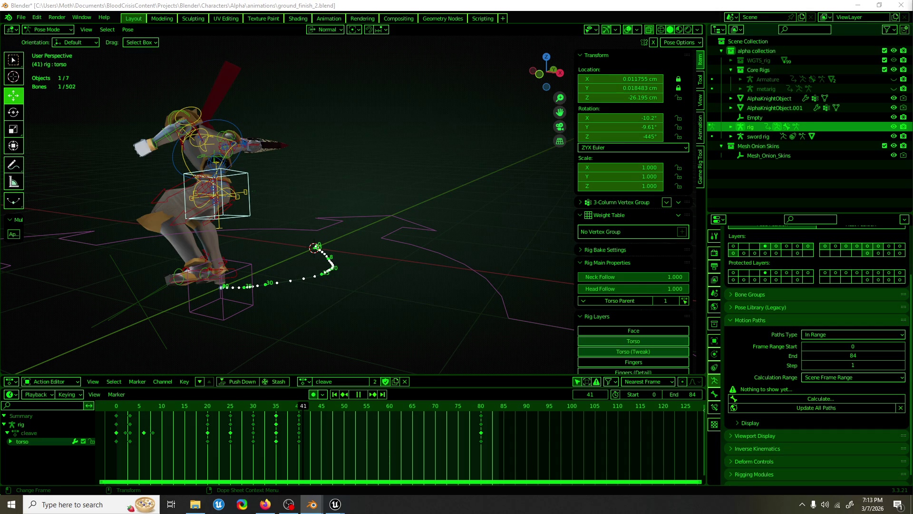
key(space)
key(Left)
middle_drag(344, 161, 380, 347)
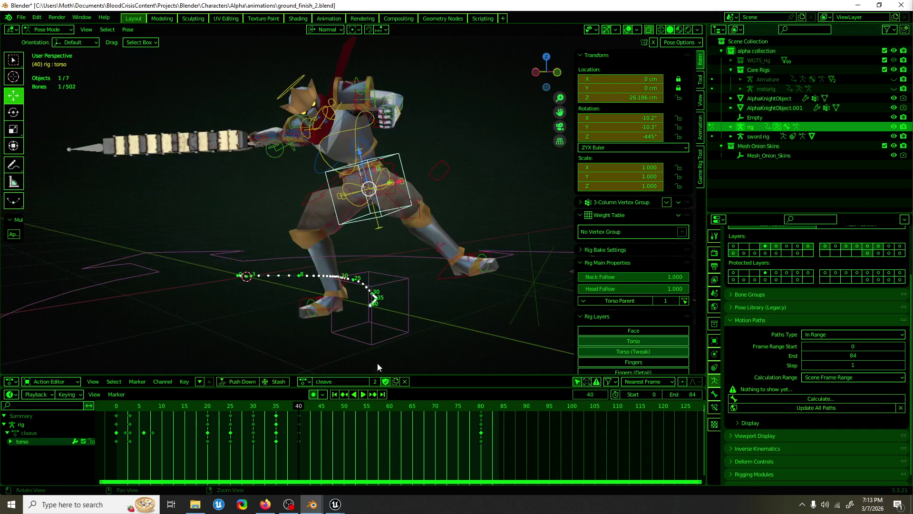
key(space)
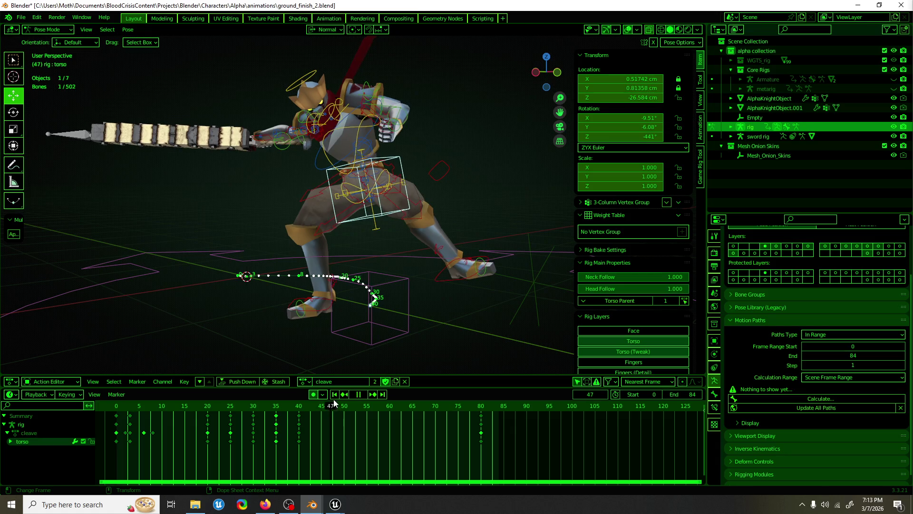
click(358, 394)
middle_drag(376, 190, 391, 261)
Save ground_finish_2.blend and orbit around the knight.
click(265, 504)
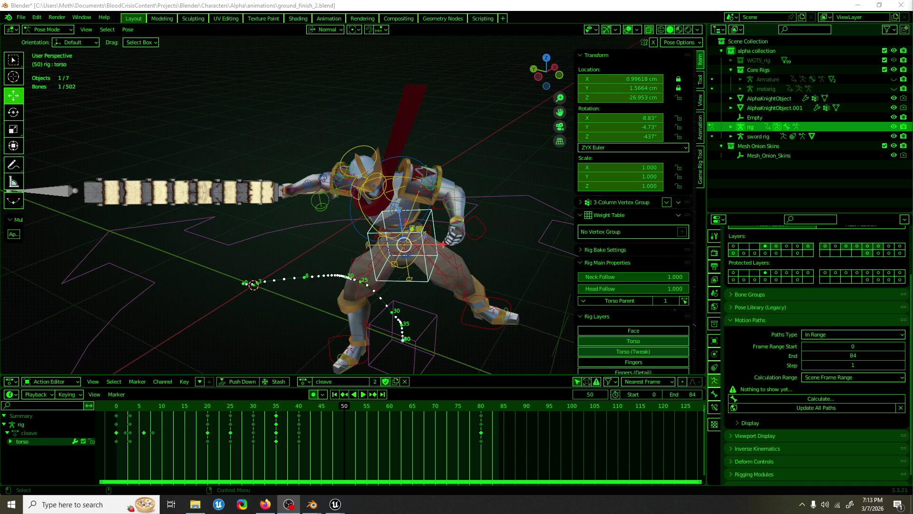
key(ctrl+s)
mouse_move(296, 144)
middle_down()
mouse_move(301, 228)
mouse_move(395, 263)
mouse_move(363, 247)
middle_up()
scroll(370, 202, up, 5)
mouse_move(417, 216)
middle_down()
mouse_move(323, 229)
mouse_move(384, 230)
mouse_move(424, 135)
mouse_move(498, 147)
mouse_move(454, 148)
mouse_move(446, 132)
mouse_move(367, 161)
mouse_move(437, 139)
mouse_move(449, 173)
mouse_move(526, 202)
middle_up()
mouse_move(490, 244)
middle_down()
mouse_move(378, 220)
mouse_move(392, 248)
middle_up()
Key every bone's pose at frame 40 and paste the held pose at frame 50.
key(a)
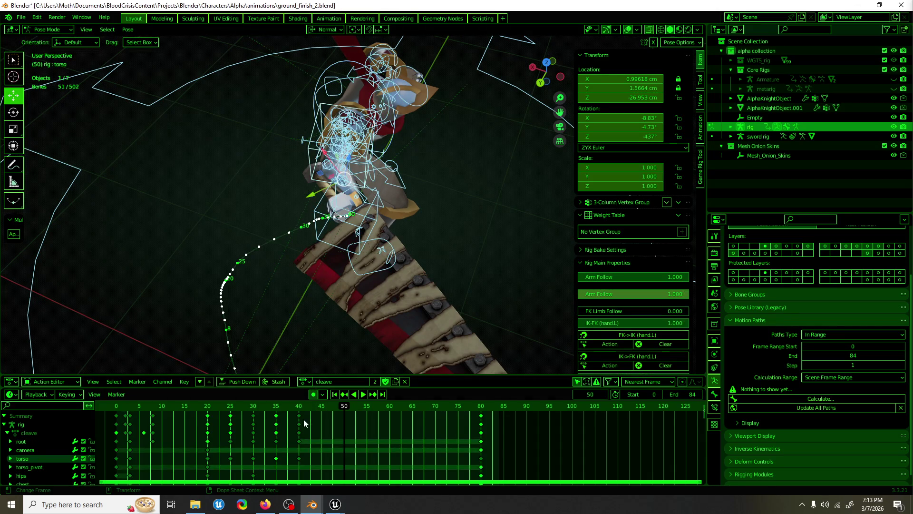
click(299, 417)
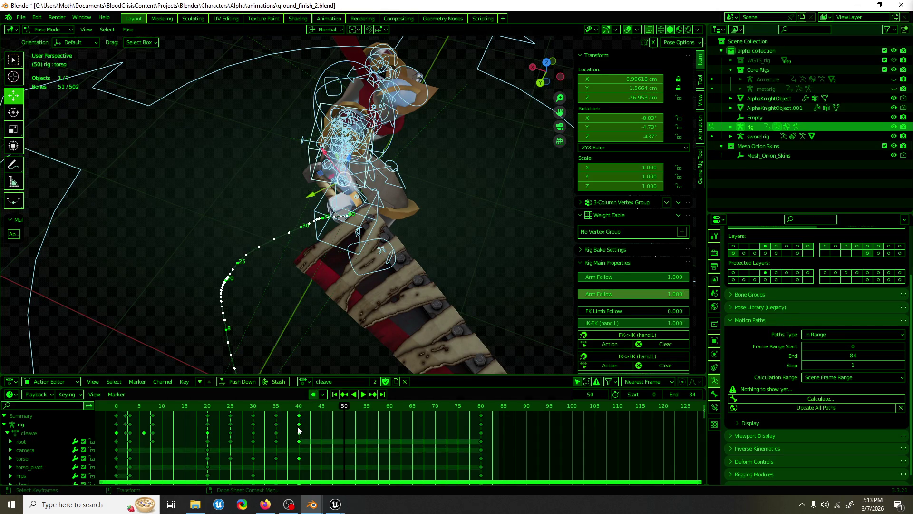
click(299, 407)
key(i)
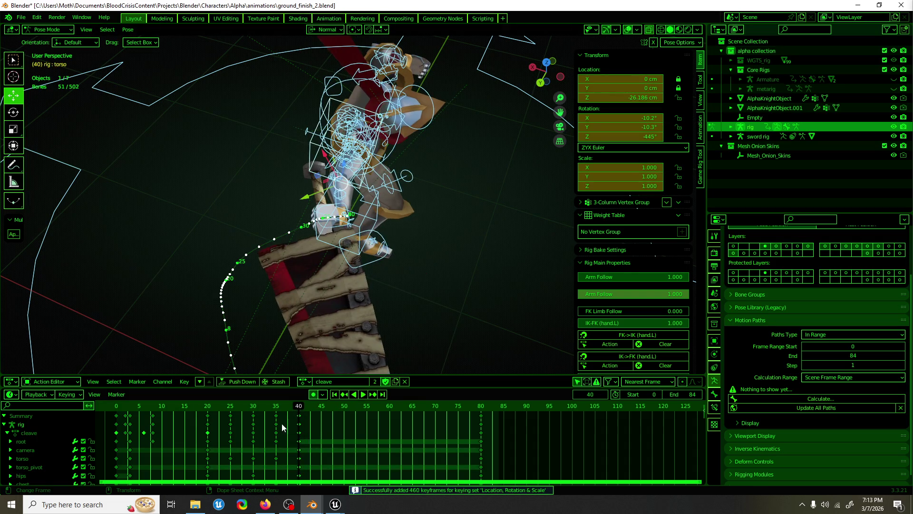
mouse_move(298, 408)
mouse_down()
mouse_move(363, 409)
mouse_move(343, 412)
mouse_up()
key(ctrl+v)
mouse_move(350, 342)
middle_down()
mouse_move(364, 300)
mouse_move(428, 228)
mouse_move(420, 230)
mouse_move(445, 224)
mouse_move(425, 236)
middle_up()
Rotate the torso control -13.5° about Y at frame 50.
click(435, 223)
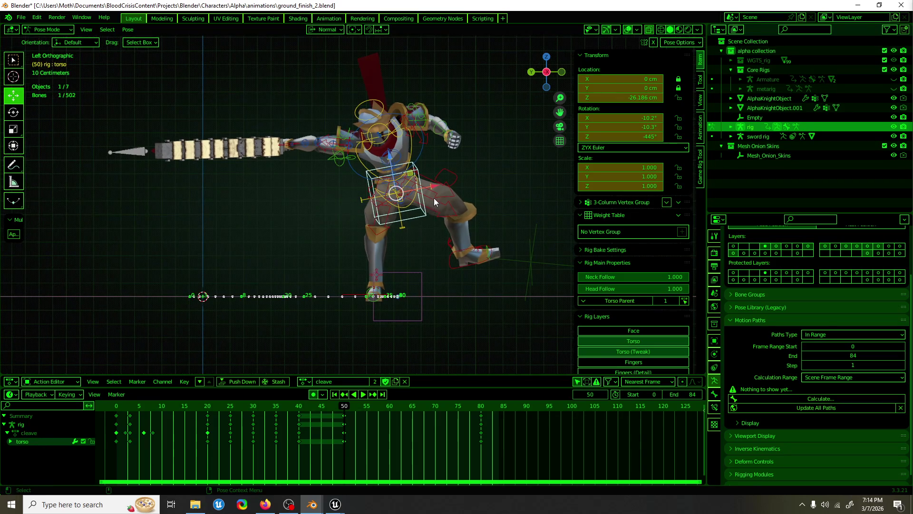
key(shift+space)
key(r)
drag(428, 218, 407, 240)
middle_drag(407, 241, 376, 319)
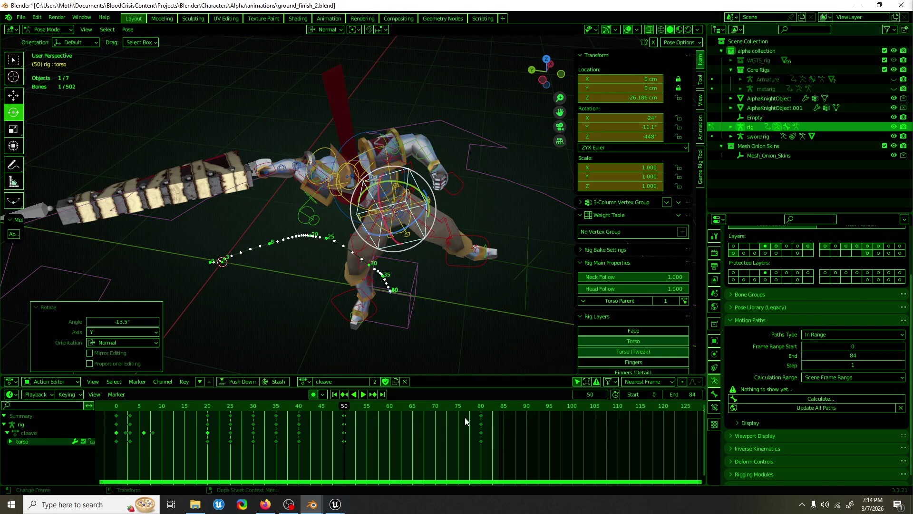
click(333, 318)
key(shift+space)
Duplicate the right foot's frame-80 keys to frame 50, then copy them earlier again.
key(g)
shift+click(355, 305)
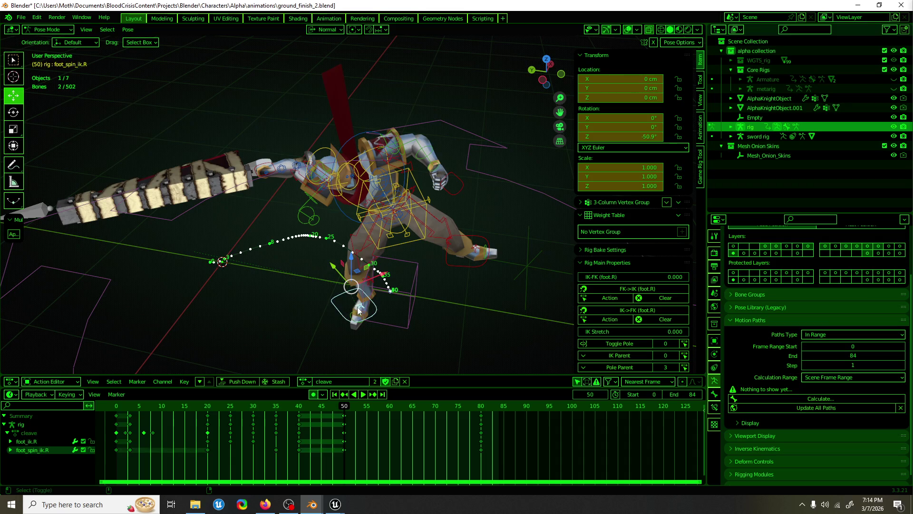
click(481, 416)
key(shift+d)
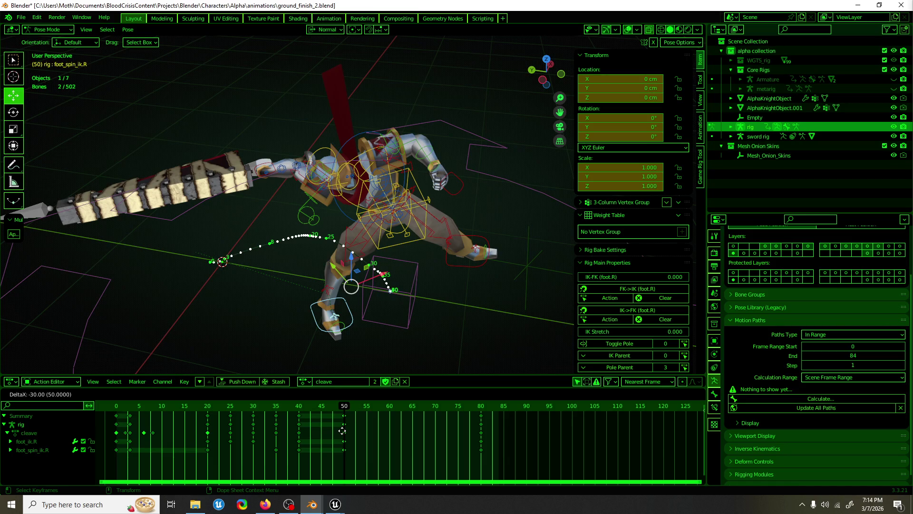
click(342, 431)
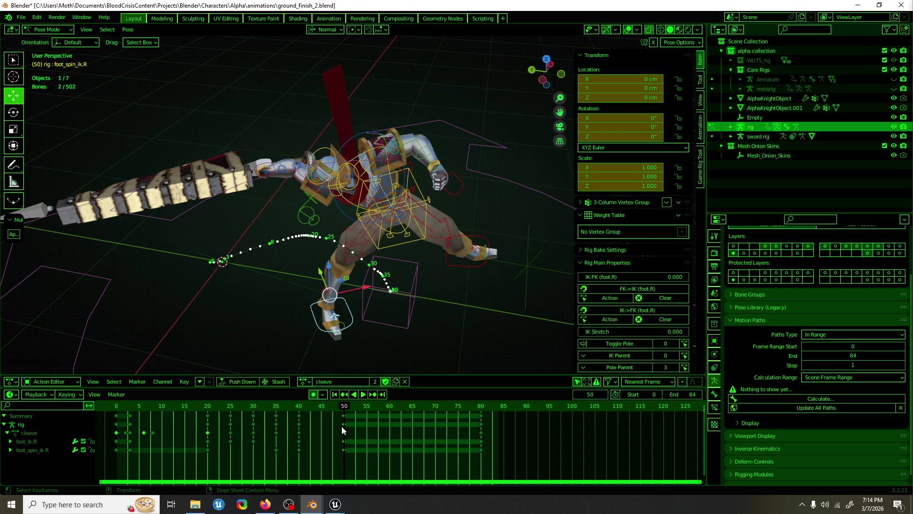
mouse_move(343, 408)
mouse_down()
mouse_move(221, 412)
mouse_move(299, 417)
mouse_up()
key(shift+d)
click(300, 431)
Shift the root bone about 6 cm along Y and play back the result.
mouse_move(419, 286)
middle_down()
mouse_move(446, 258)
mouse_move(432, 263)
mouse_move(421, 282)
mouse_move(514, 239)
middle_up()
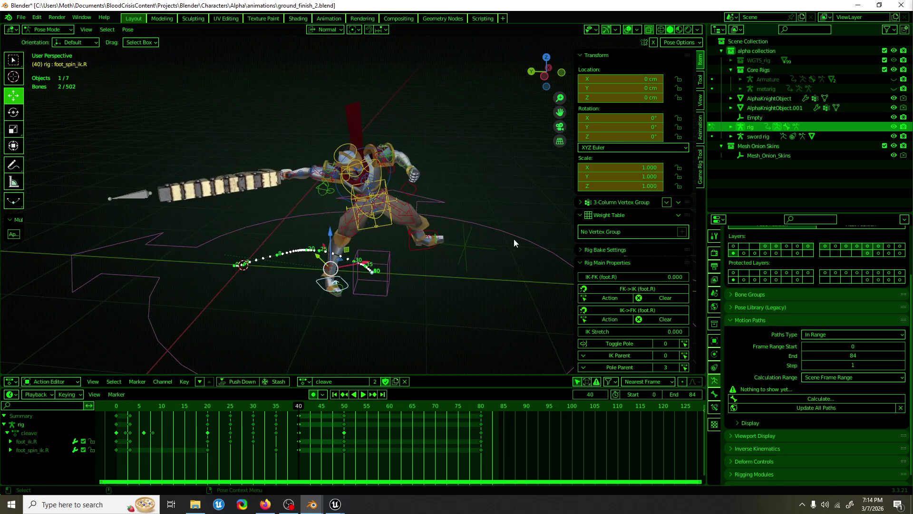
click(513, 239)
mouse_move(293, 408)
mouse_down()
mouse_move(268, 407)
mouse_move(299, 405)
mouse_up()
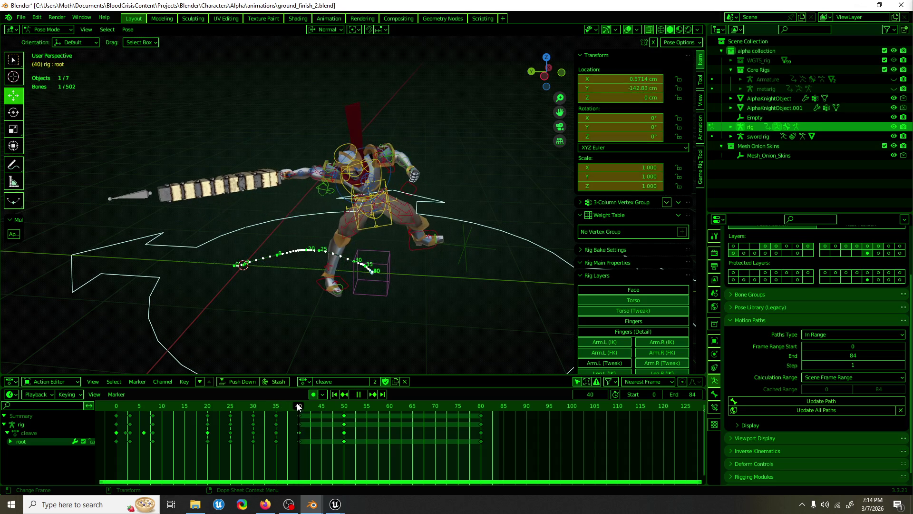
drag(353, 275, 341, 284)
middle_drag(341, 286, 345, 312)
key(space)
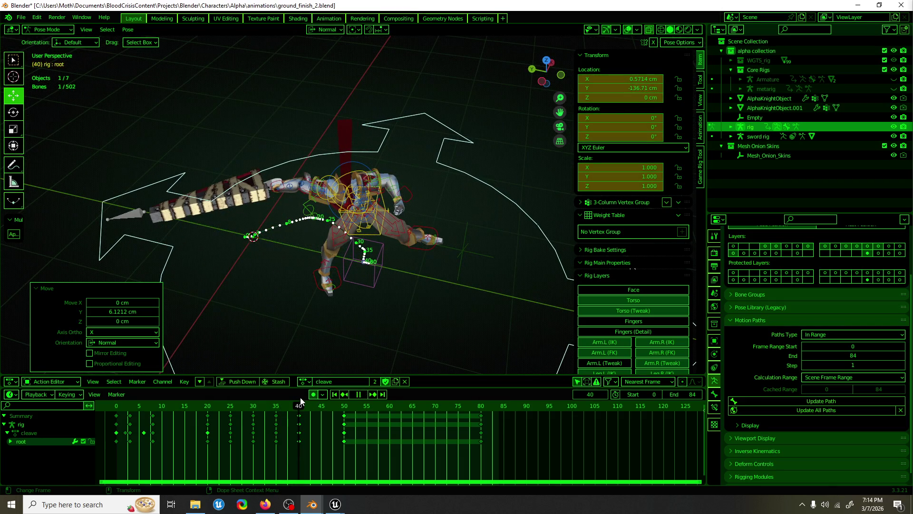
key(space)
Spin the right foot spin control to about -41.9°.
click(330, 281)
key(r)
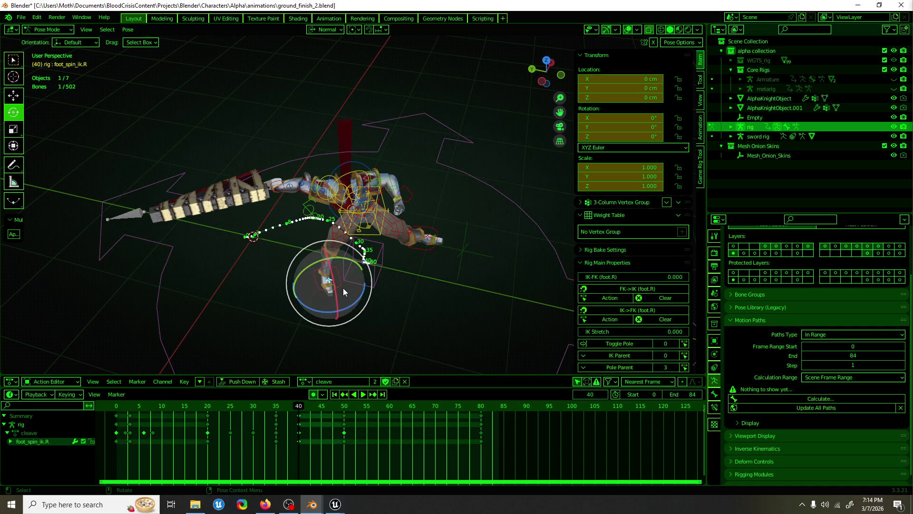
drag(346, 301, 328, 288)
mouse_move(333, 285)
middle_down()
mouse_move(526, 254)
mouse_move(222, 255)
mouse_move(238, 259)
middle_up()
key(space)
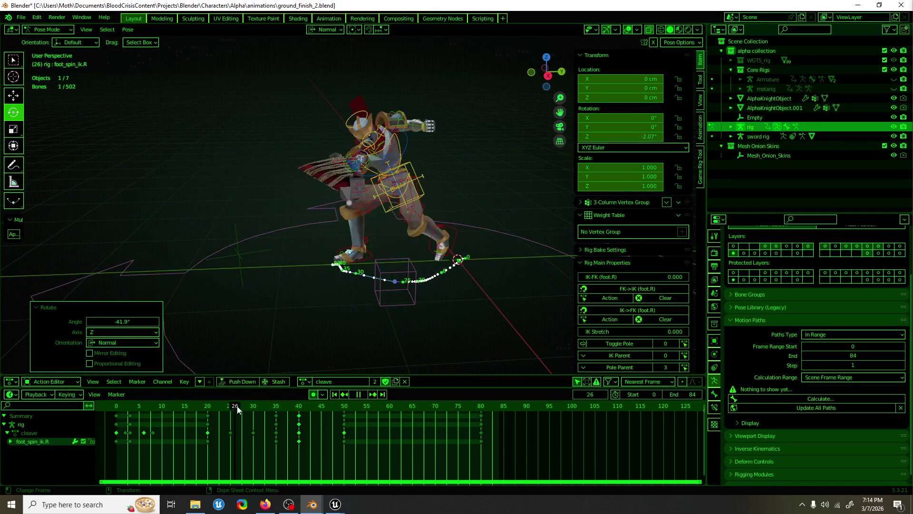
Slide the root 16.864 cm along Y to -125.97 cm at frame 50.
click(344, 408)
key(space)
click(447, 230)
key(shift+space)
key(g)
mouse_move(429, 257)
middle_down()
mouse_move(401, 283)
mouse_move(380, 343)
middle_up()
mouse_move(346, 410)
mouse_down()
mouse_move(399, 406)
mouse_move(344, 408)
mouse_up()
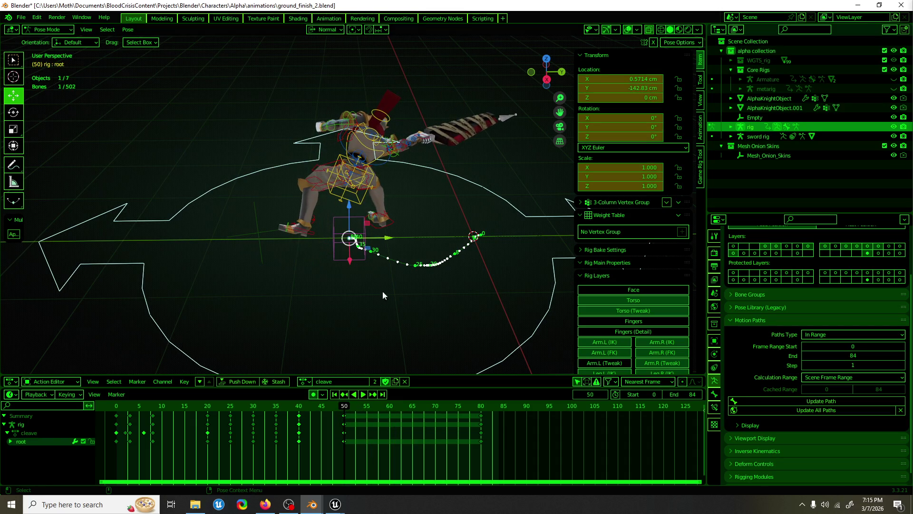
drag(379, 243, 395, 242)
mouse_move(395, 242)
middle_down()
mouse_move(379, 244)
mouse_move(451, 221)
mouse_move(356, 250)
mouse_move(247, 255)
mouse_move(325, 215)
middle_up()
Tilt the left foot IK control down, shift it into place and twist it about 8°.
click(331, 250)
key(shift+space)
key(r)
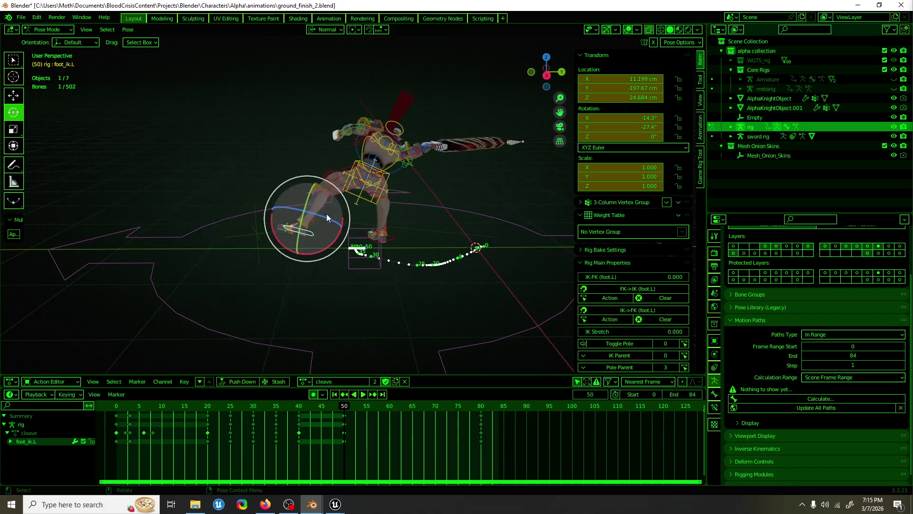
mouse_move(338, 223)
mouse_down()
mouse_move(328, 248)
mouse_move(308, 228)
mouse_move(322, 212)
mouse_move(307, 217)
mouse_up()
key(shift+space)
key(g)
middle_drag(306, 218, 423, 219)
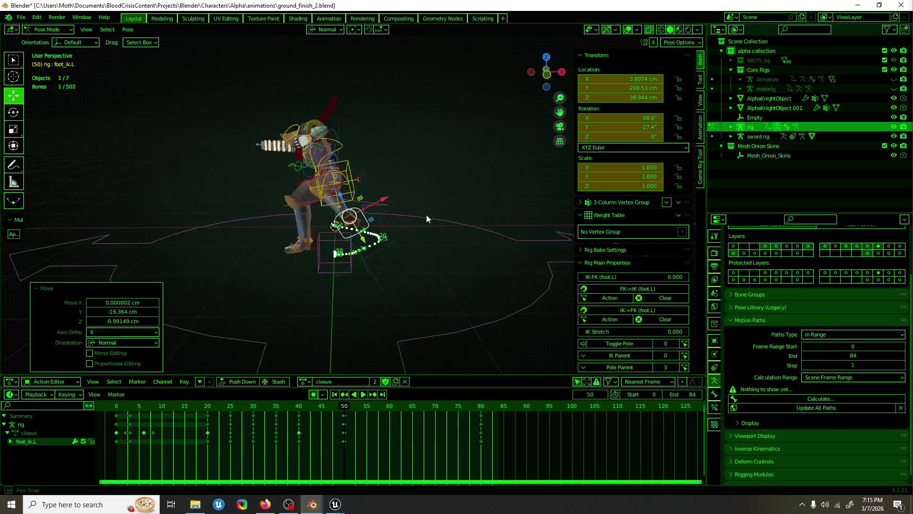
key(shift+space)
key(r)
mouse_move(388, 237)
mouse_down()
mouse_move(379, 248)
mouse_move(378, 227)
mouse_up()
Swing the left thigh IK control about 67 degrees.
scroll(378, 227, up, 3)
click(384, 183)
key(KP_Decimal)
drag(316, 127, 358, 152)
key(shift+space)
key(g)
mouse_move(358, 152)
middle_down()
mouse_move(367, 220)
mouse_move(412, 221)
middle_up()
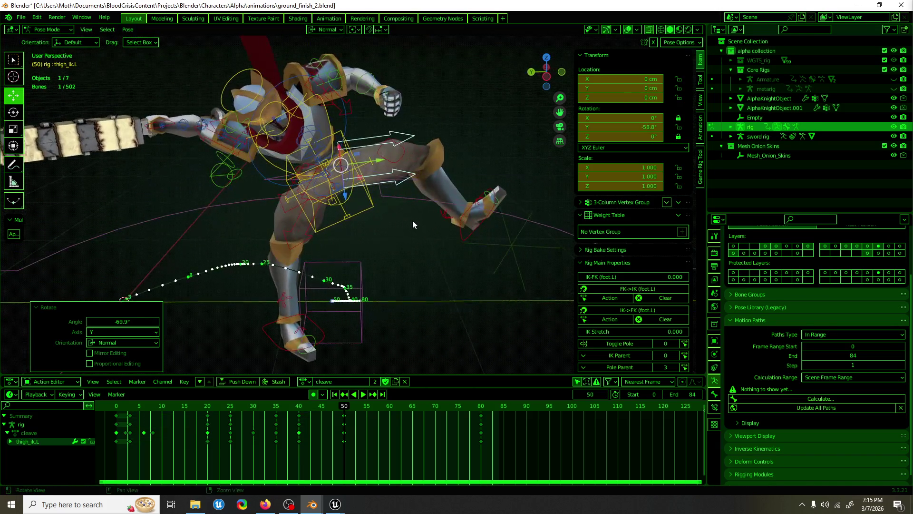
Spin the right foot spin control about 60 degrees.
click(299, 327)
key(shift+space)
key(r)
drag(331, 348, 301, 330)
mouse_move(302, 330)
middle_down()
mouse_move(381, 341)
mouse_move(498, 338)
mouse_move(410, 332)
mouse_move(334, 295)
middle_up()
Rotate the right shoulder about 24°, then rotate and reposition the right hand IK control.
click(286, 130)
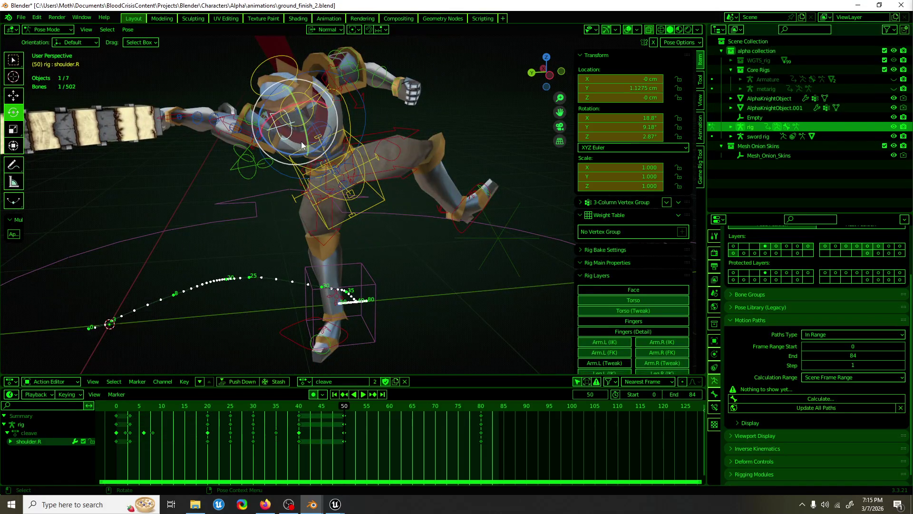
drag(332, 136, 326, 156)
mouse_move(326, 157)
middle_down()
mouse_move(301, 221)
mouse_move(435, 279)
mouse_move(441, 331)
mouse_move(438, 218)
middle_up()
click(440, 281)
mouse_move(438, 218)
mouse_down()
mouse_move(434, 237)
mouse_move(430, 222)
mouse_up()
key(w)
drag(399, 257, 378, 274)
mouse_move(378, 273)
middle_down()
mouse_move(258, 190)
mouse_move(221, 148)
middle_up()
key(ctrl+KP_3)
key(e)
drag(324, 100, 326, 106)
mouse_move(326, 107)
middle_down()
mouse_move(291, 147)
mouse_move(208, 159)
mouse_move(338, 154)
mouse_move(316, 158)
mouse_move(478, 213)
middle_up()
Lower the left foot IK control about 10.53 cm on Z in side view.
key(ctrl+KP_3)
key(w)
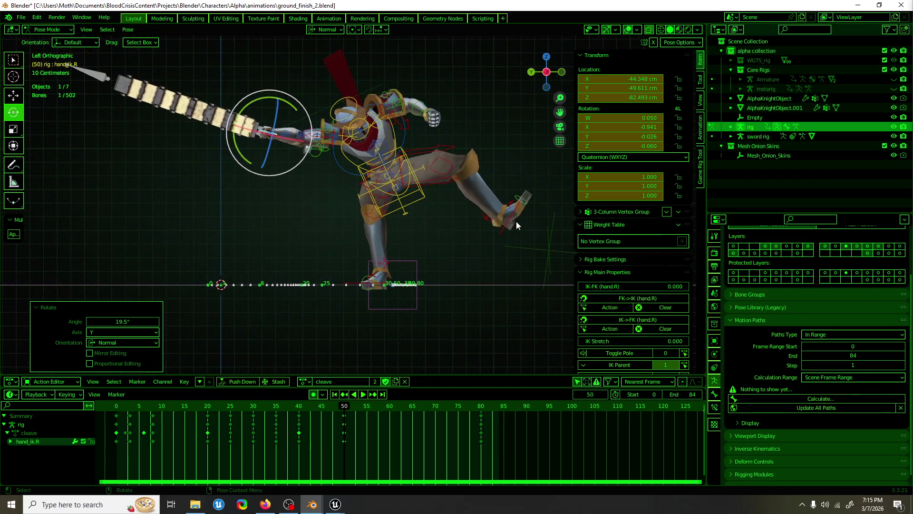
click(518, 220)
drag(469, 205, 477, 217)
mouse_move(477, 218)
middle_down()
mouse_move(236, 235)
mouse_move(416, 219)
mouse_move(538, 247)
middle_up()
mouse_move(419, 288)
middle_down()
mouse_move(482, 273)
mouse_move(336, 281)
mouse_move(398, 186)
middle_up()
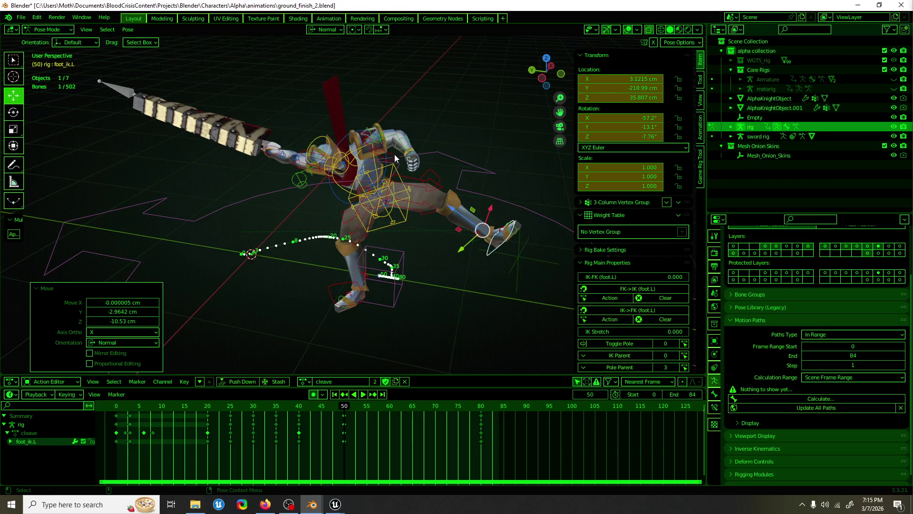
Rotate the left upper arm FK bone slightly to 5.78° X and start playback.
click(395, 139)
key(shift+space)
key(r)
drag(403, 139, 388, 184)
key(shift+space)
key(g)
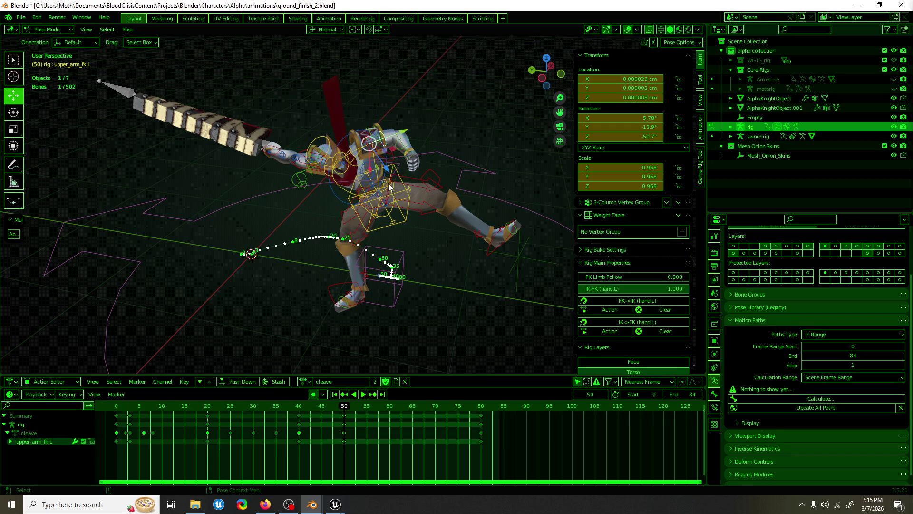
middle_drag(388, 184, 375, 229)
key(space)
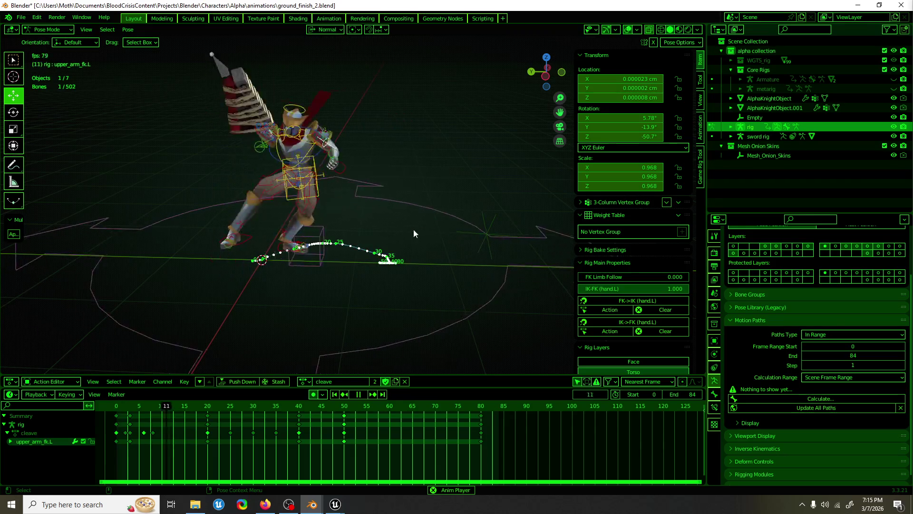
Orbit around the knight during playback and save ground_finish_2.blend.
middle_drag(400, 228, 310, 227)
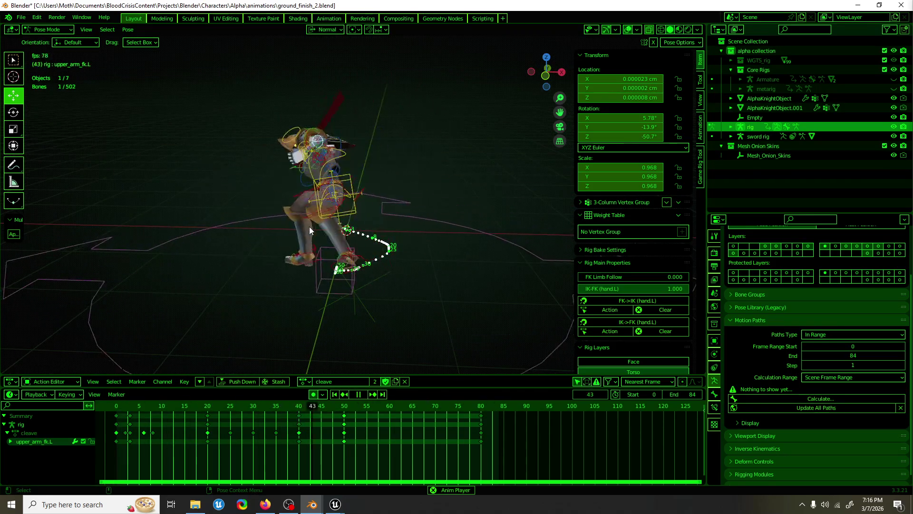
key(ctrl+s)
mouse_move(309, 227)
middle_down()
mouse_move(363, 239)
mouse_move(210, 260)
middle_up()
scroll(211, 259, down, 2)
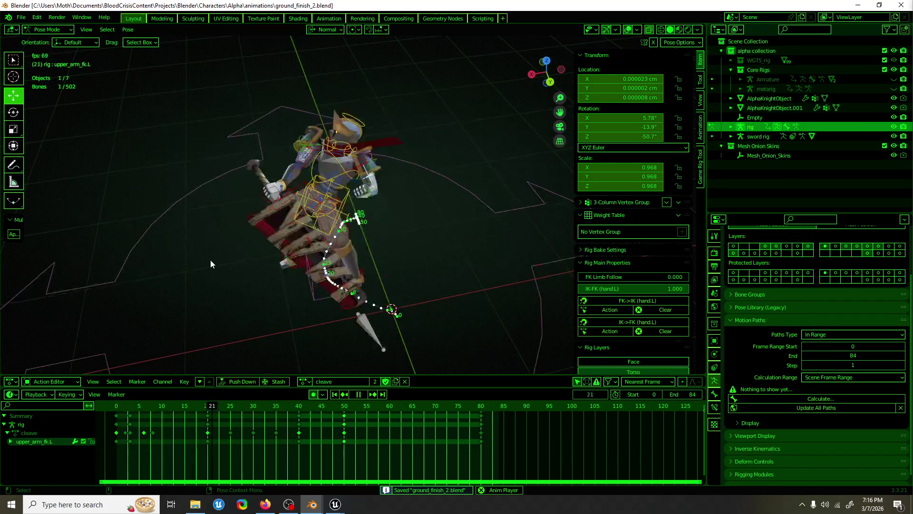
mouse_move(399, 175)
middle_down()
mouse_move(396, 189)
mouse_move(387, 183)
middle_up()
Preview the animation without overlays, restore them, then stop playback.
click(628, 30)
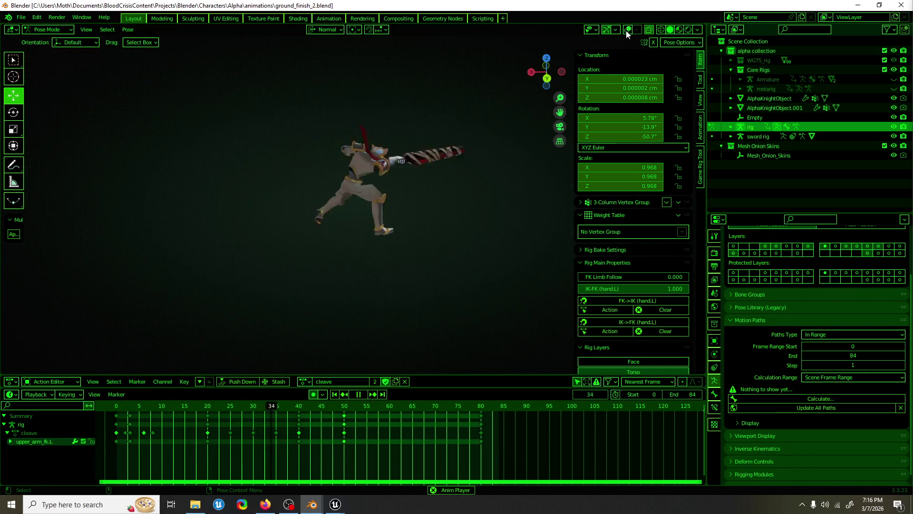
click(627, 31)
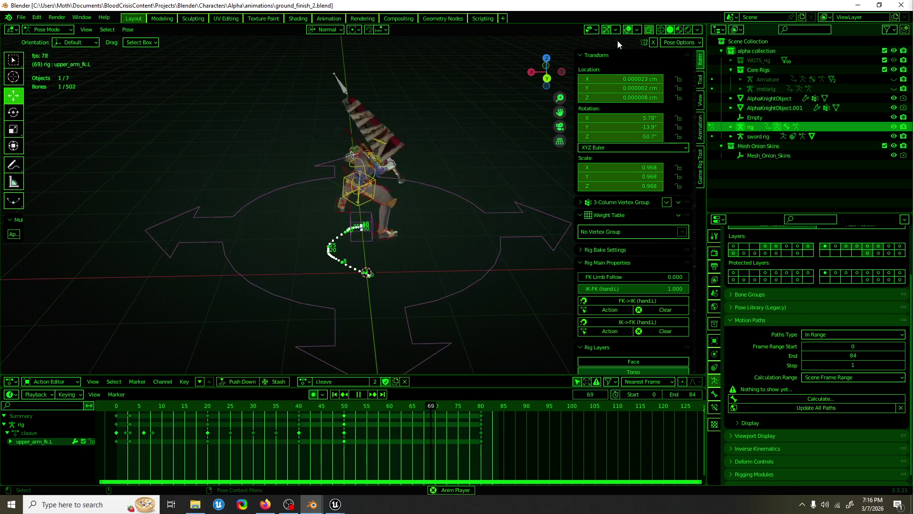
key(space)
scroll(369, 213, up, 2)
click(351, 197)
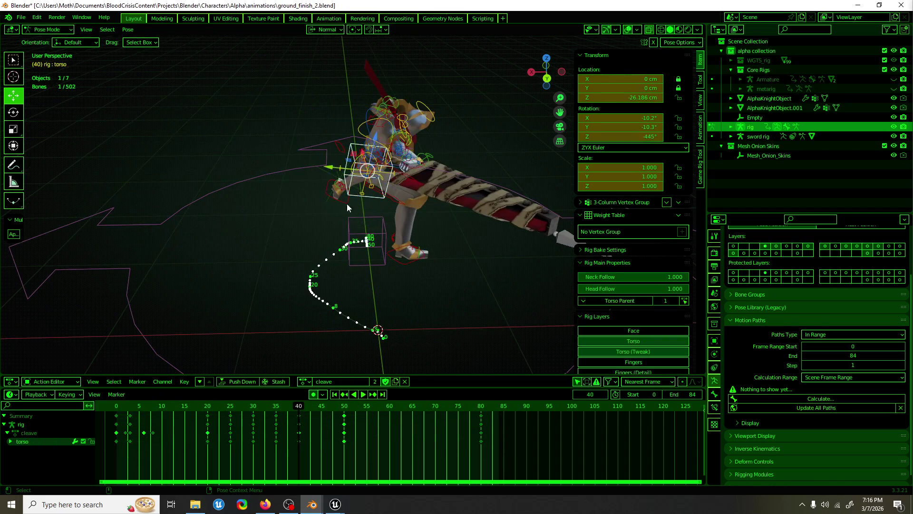
Switch to Firefox and back to Blender, viewing the knight side-on from the left.
middle_drag(350, 201, 479, 218)
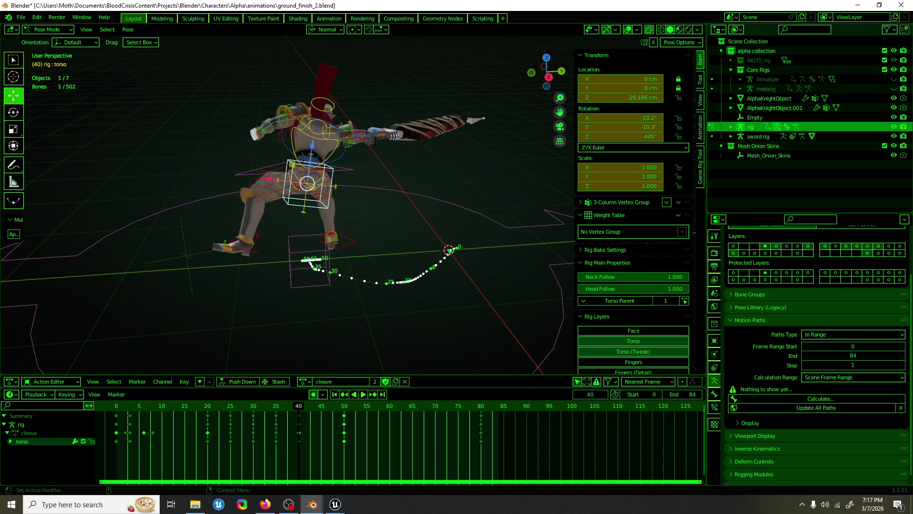
key(alt+Tab)
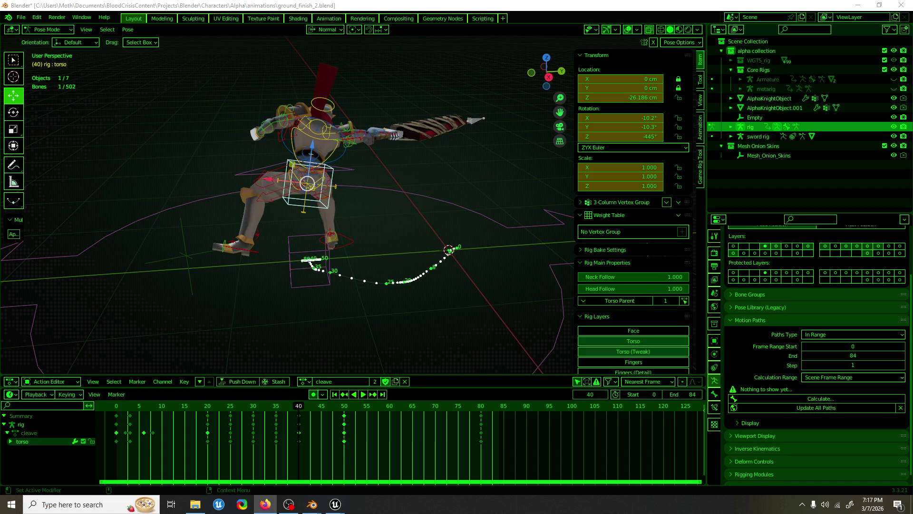
key(alt+Tab)
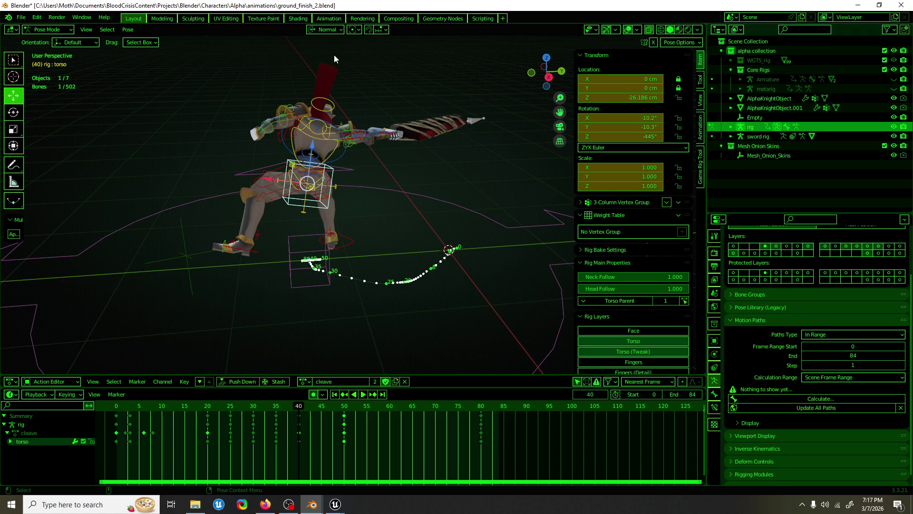
mouse_move(258, 200)
alt+middle_down()
mouse_move(532, 193)
mouse_move(464, 175)
alt+middle_up()
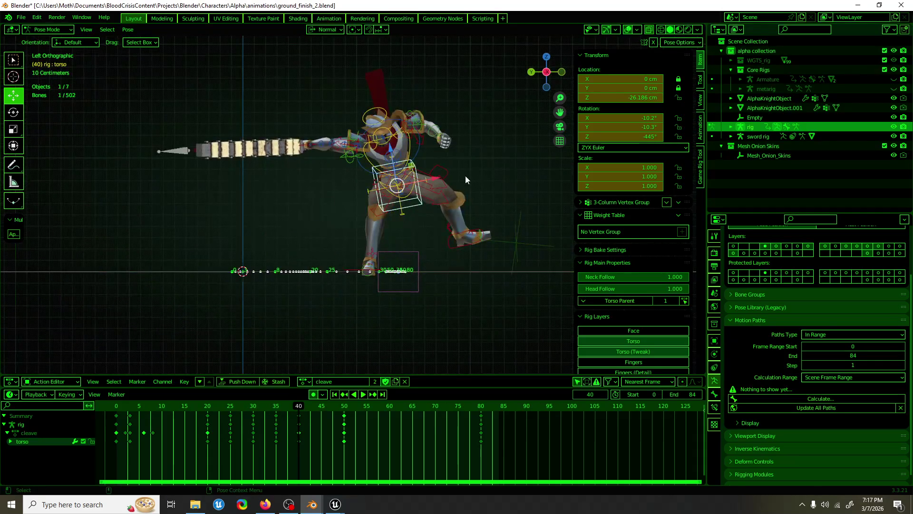
At frame 40, rotate and move the right hand IK control to angle the sword.
click(469, 266)
mouse_move(467, 258)
alt+middle_down()
mouse_move(466, 229)
mouse_move(486, 249)
mouse_move(564, 261)
mouse_move(512, 273)
mouse_move(569, 334)
alt+middle_up()
click(403, 250)
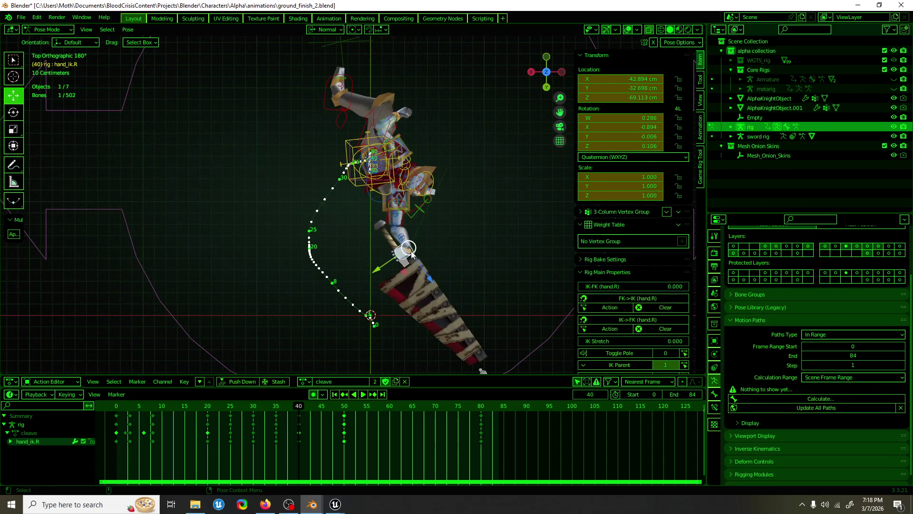
key(r)
mouse_move(427, 223)
mouse_down()
mouse_move(404, 267)
mouse_move(372, 277)
mouse_up()
key(g)
Turn the right shoulder bone about 16 degrees.
key(r)
click(443, 180)
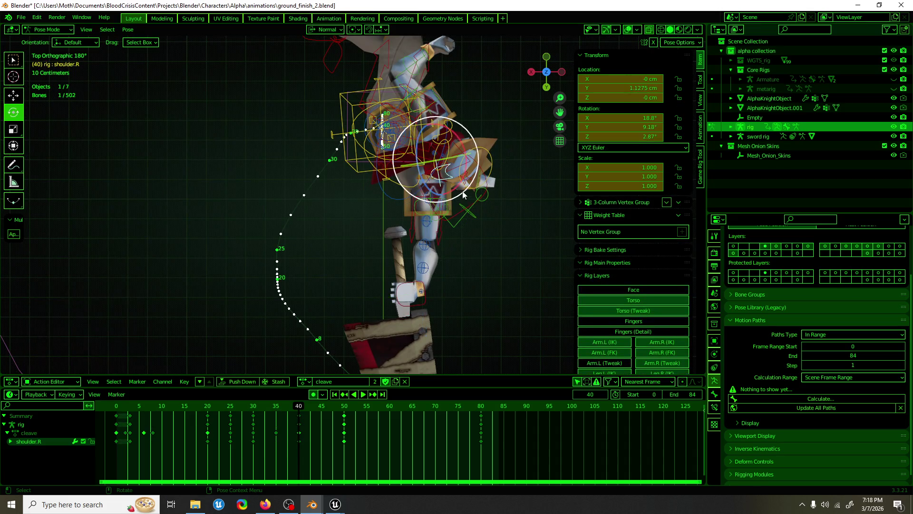
drag(477, 177, 478, 177)
key(r)
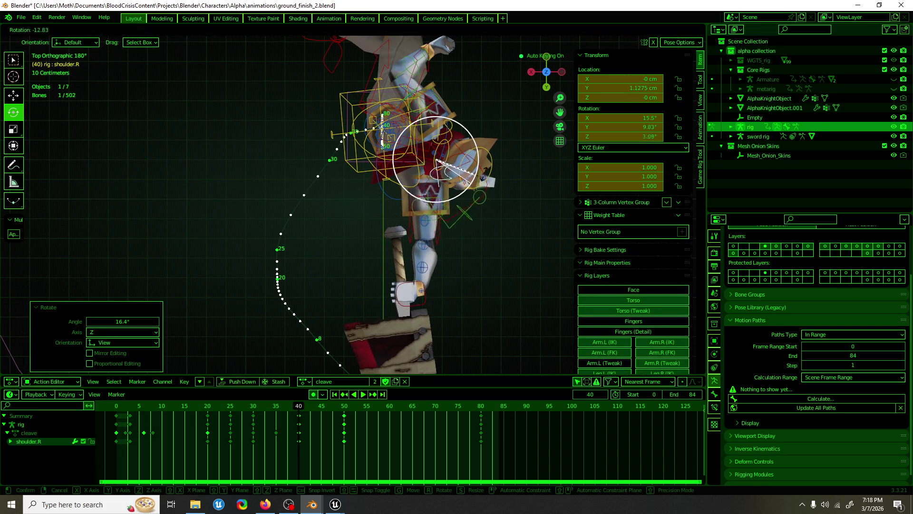
click(469, 178)
mouse_move(469, 178)
middle_down()
mouse_move(571, 90)
mouse_move(338, 147)
mouse_move(377, 132)
middle_up()
click(338, 147)
Play back the cleave to review, then pick the left upper arm FK bone and go to frame 50.
click(336, 77)
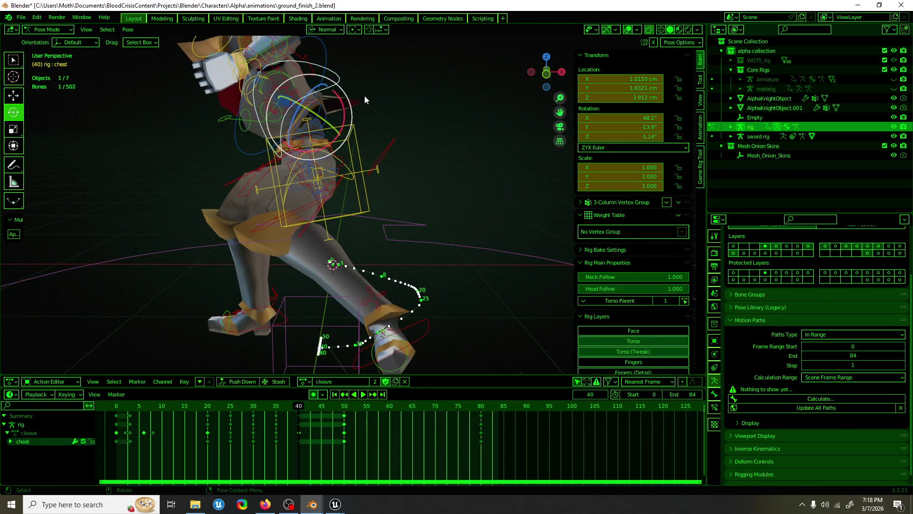
key(space)
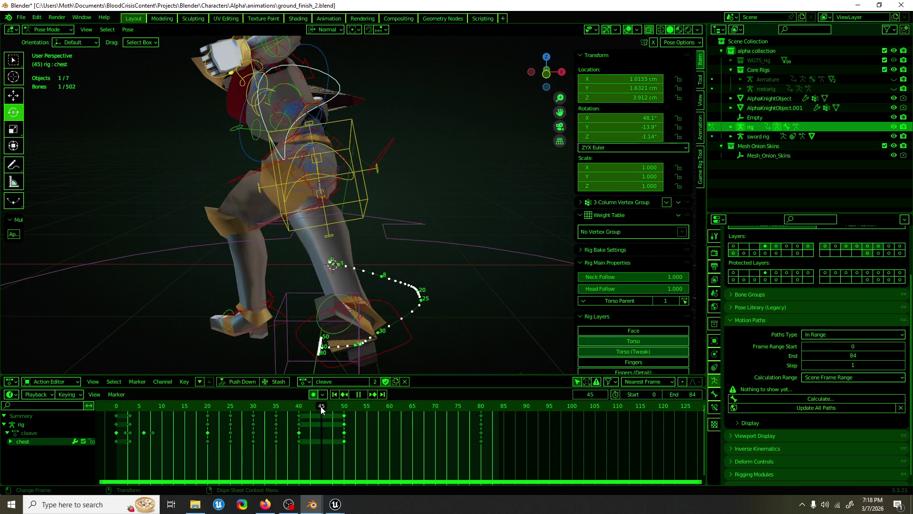
key(Escape)
middle_drag(380, 237, 310, 176)
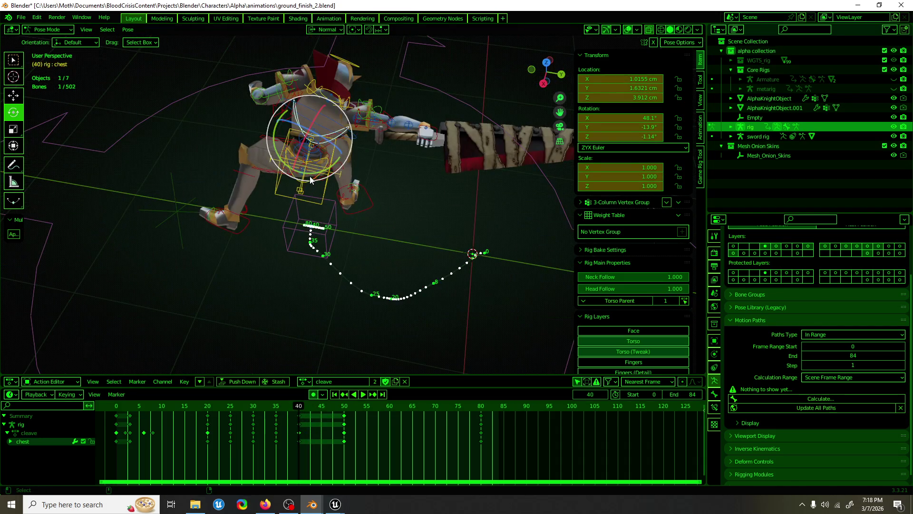
click(309, 176)
click(309, 176)
click(310, 176)
key(Up)
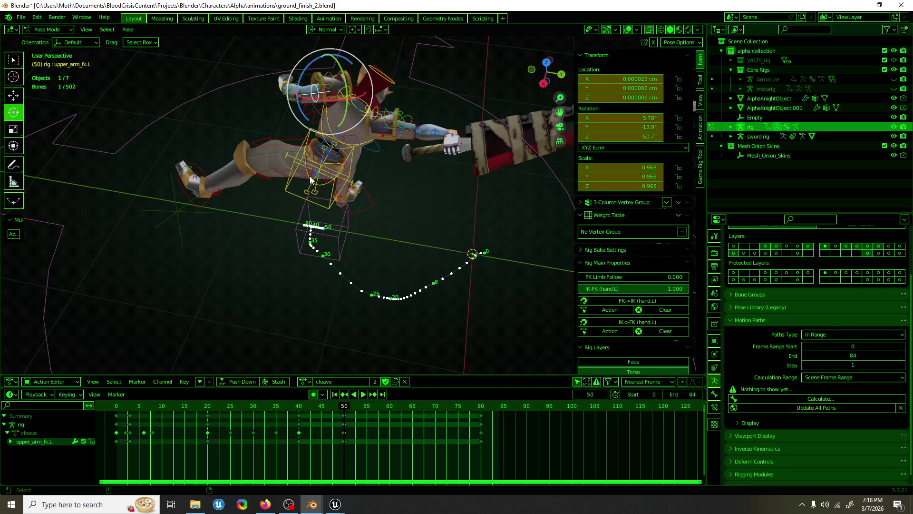
At frame 50, tilt the torso control slightly about its Y axis to -4.64°.
mouse_move(401, 246)
middle_down()
mouse_move(336, 181)
mouse_move(456, 119)
mouse_move(414, 138)
mouse_move(364, 144)
middle_up()
click(346, 172)
click(347, 172)
click(346, 171)
click(347, 171)
key(alt+r)
key(ctrl+z)
click(357, 168)
drag(356, 167, 362, 181)
middle_drag(362, 181, 258, 187)
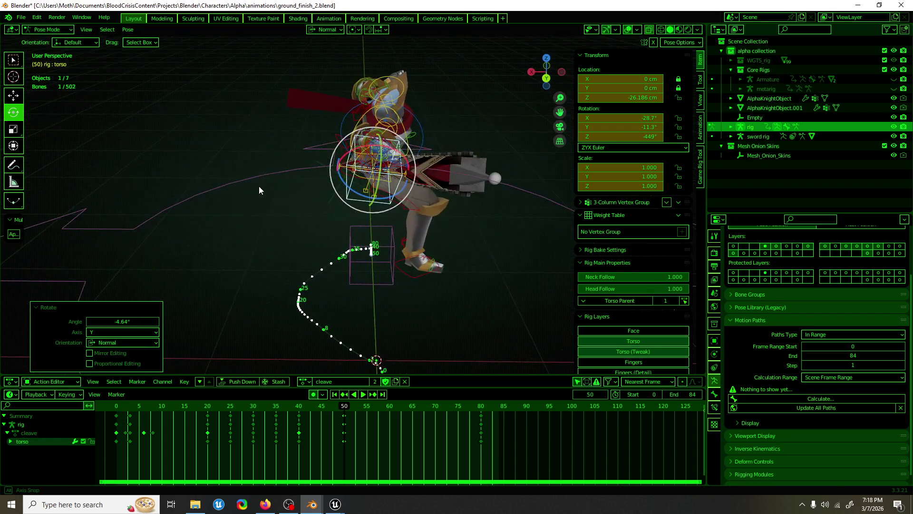
Rotate the torso further about its own Y axis.
key(r)
key(y)
key(y)
click(385, 145)
mouse_move(384, 145)
middle_down()
mouse_move(492, 230)
mouse_move(417, 215)
middle_up()
In top view, rotate the right hand IK control about 33° and reposition it.
click(478, 201)
key(KP_7)
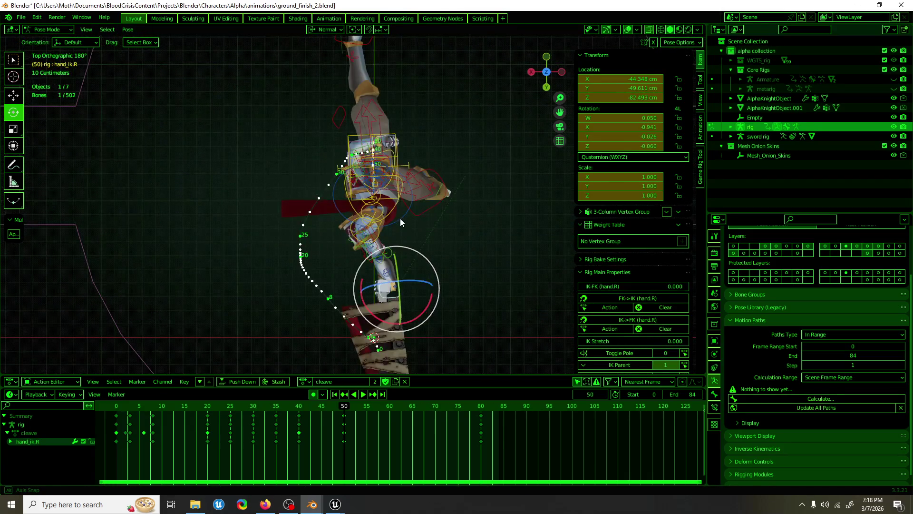
mouse_move(419, 266)
mouse_down()
mouse_move(410, 299)
mouse_move(327, 286)
mouse_move(311, 295)
mouse_up()
key(w)
mouse_move(311, 295)
middle_down()
mouse_move(315, 215)
mouse_move(235, 204)
mouse_move(256, 187)
middle_up()
key(ctrl+KP_3)
Turn the right shoulder about 13° about Z in side view.
click(347, 128)
key(e)
drag(341, 163, 352, 157)
mouse_move(352, 157)
middle_down()
mouse_move(469, 191)
mouse_move(562, 197)
mouse_move(566, 184)
mouse_move(472, 189)
mouse_move(486, 203)
mouse_move(465, 266)
middle_up()
key(w)
Play and scrub the swing between frames 45 and 25 to check it.
click(319, 409)
key(space)
mouse_move(319, 409)
mouse_down()
mouse_move(198, 410)
mouse_move(345, 413)
mouse_up()
click(499, 204)
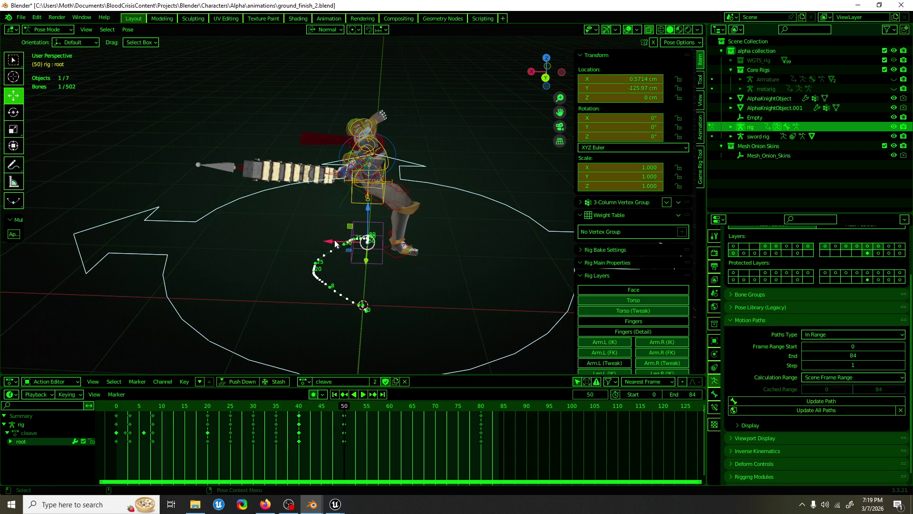
Shift the root and left foot IK controls about 27 cm along global X.
key(g)
key(Escape)
middle_drag(267, 181, 319, 165)
shift+click(318, 162)
click(321, 29)
click(322, 59)
key(g)
key(x)
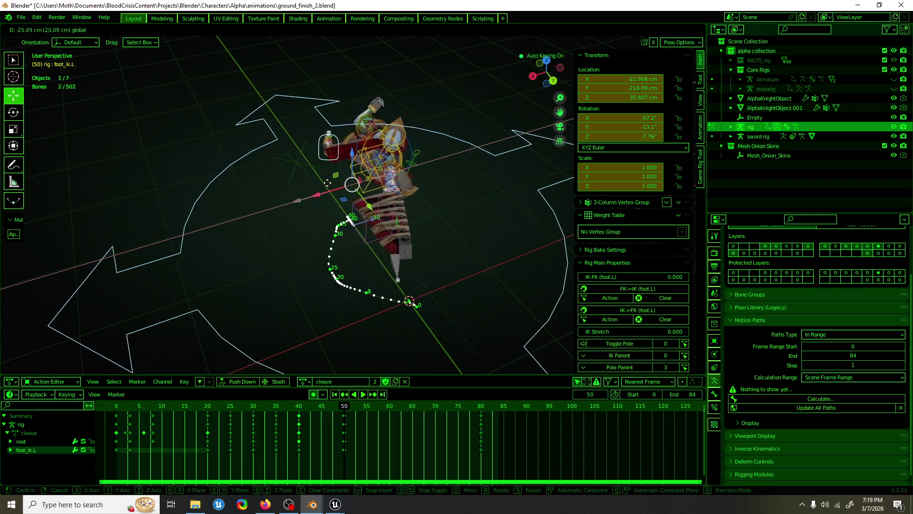
click(333, 192)
mouse_move(333, 192)
middle_down()
mouse_move(263, 161)
mouse_move(220, 159)
mouse_move(363, 209)
middle_up()
Save ground_finish_2.blend and scrub the timeline through frames 31, 50 and 65.
drag(345, 418, 252, 418)
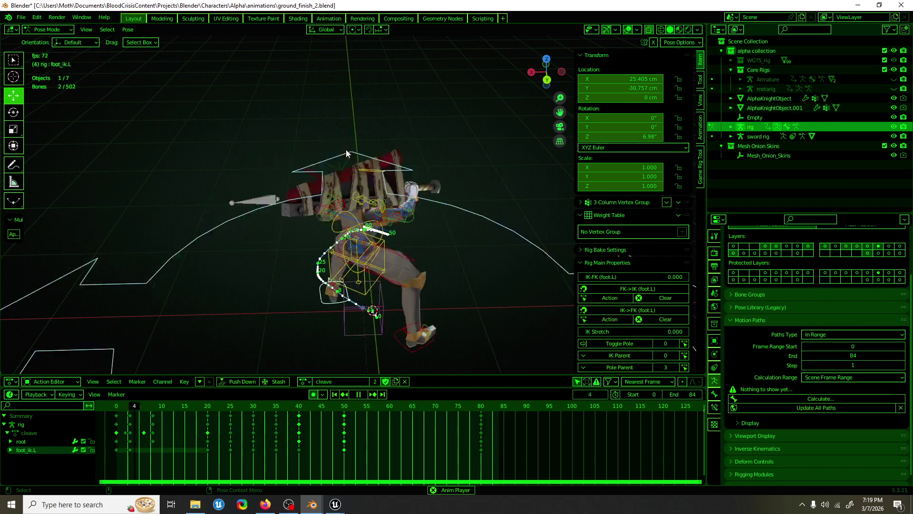
key(ctrl+s)
mouse_move(346, 150)
middle_down()
mouse_move(442, 158)
mouse_move(472, 188)
mouse_move(409, 196)
mouse_move(449, 210)
mouse_move(387, 277)
middle_up()
key(ctrl+s)
key(space)
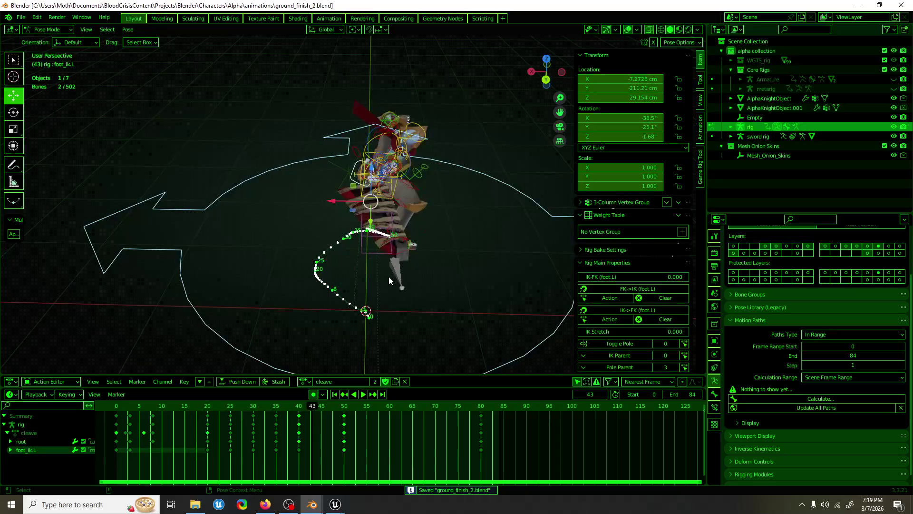
drag(313, 409, 410, 401)
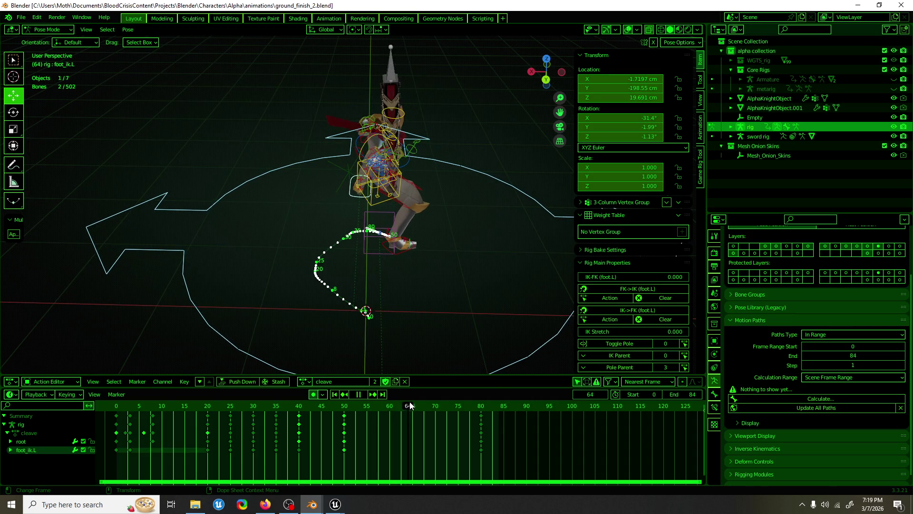
mouse_move(371, 285)
middle_down()
mouse_move(341, 267)
mouse_move(252, 265)
mouse_move(342, 250)
middle_up()
click(327, 162)
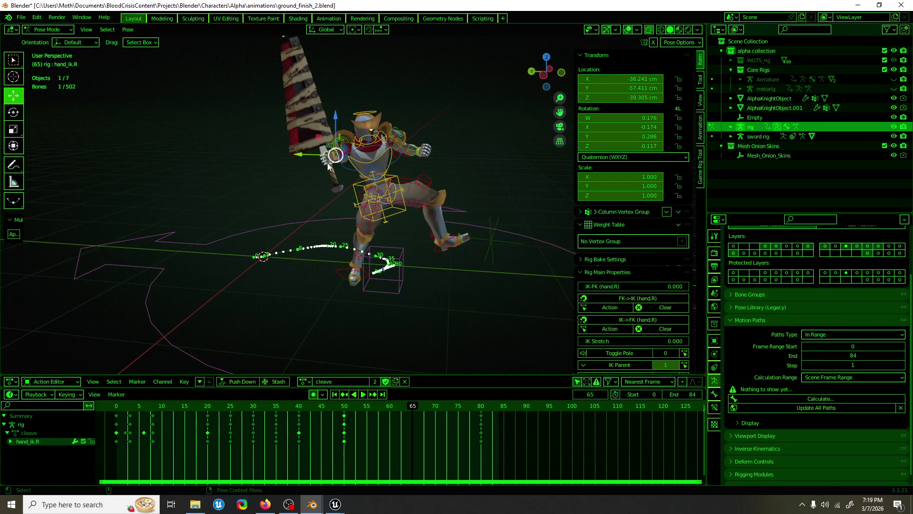
Move the right-hand IK control about 31 cm along global Y.
key(g)
right_click(296, 161)
click(326, 31)
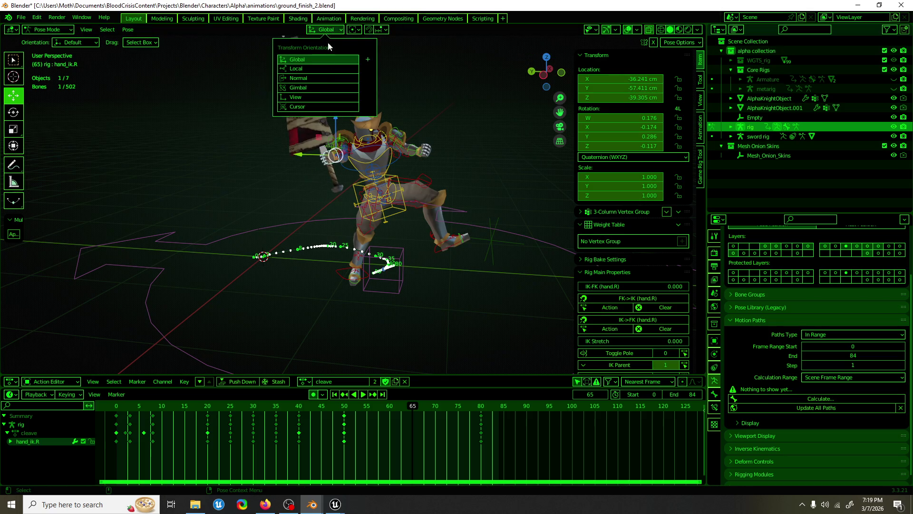
key(g)
key(y)
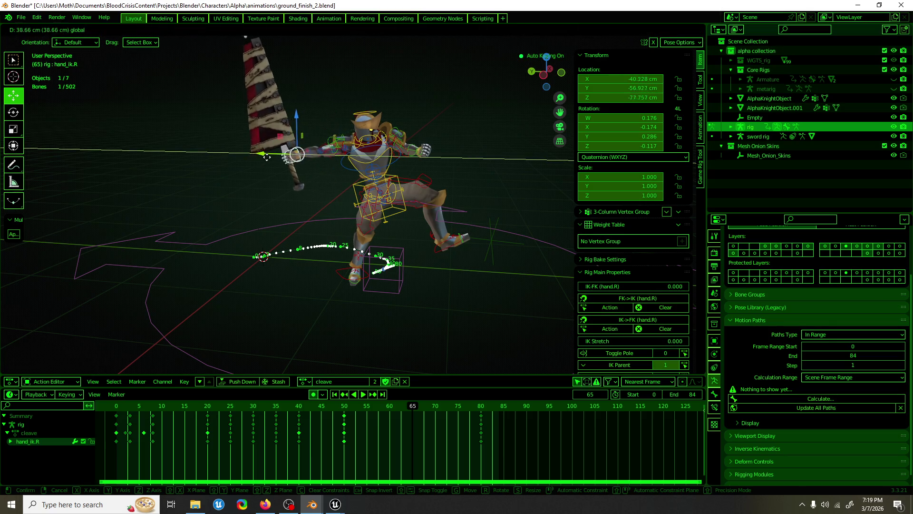
click(276, 162)
mouse_move(276, 161)
middle_down()
mouse_move(419, 180)
mouse_move(467, 172)
mouse_move(458, 176)
middle_up()
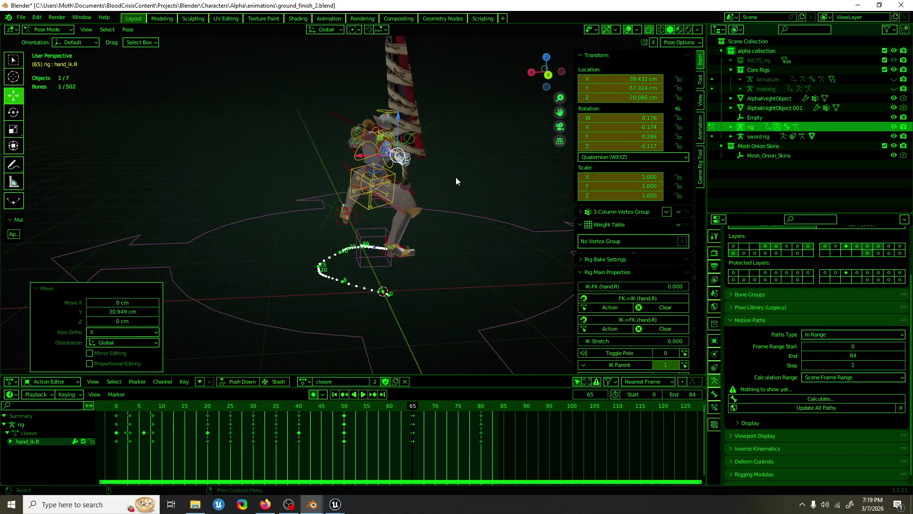
Using Normal orientation, twist the hand control about Z and tilt it about Y.
key(shift+space)
key(r)
click(326, 30)
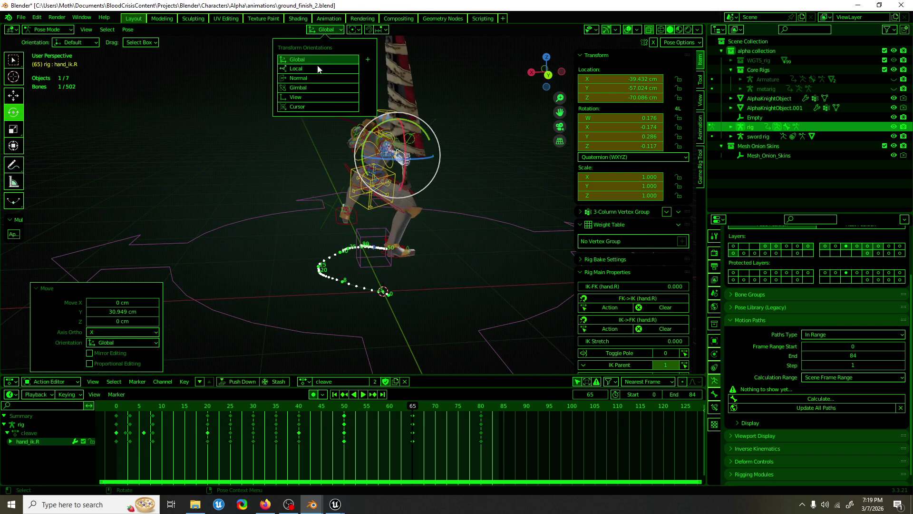
click(299, 59)
drag(421, 164, 429, 142)
mouse_move(418, 175)
mouse_down()
mouse_move(405, 180)
mouse_move(389, 164)
mouse_move(386, 172)
mouse_up()
key(shift+space)
key(g)
mouse_move(385, 172)
middle_down()
mouse_move(304, 172)
mouse_move(278, 202)
middle_up()
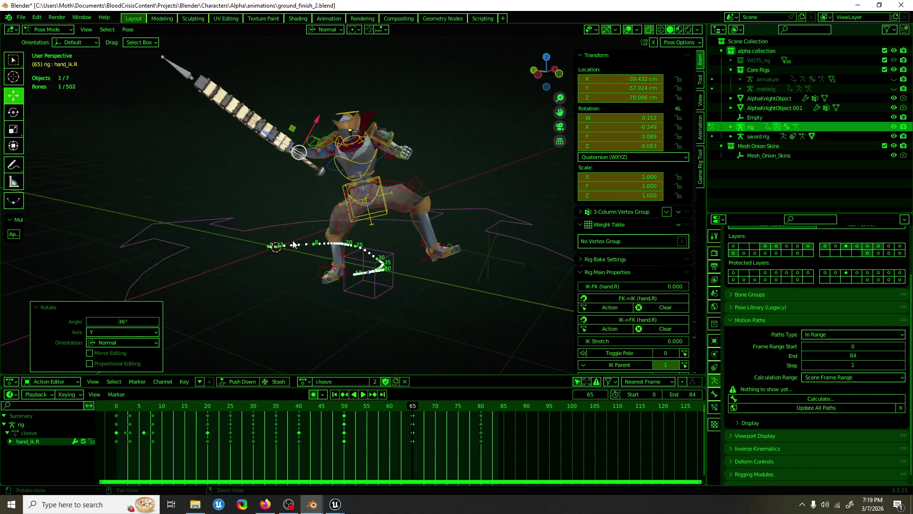
At frame 59, rotate the sword hand around its Z and X axes.
click(397, 407)
key(space)
mouse_move(396, 412)
mouse_down()
mouse_move(326, 412)
mouse_move(413, 415)
mouse_up()
key(e)
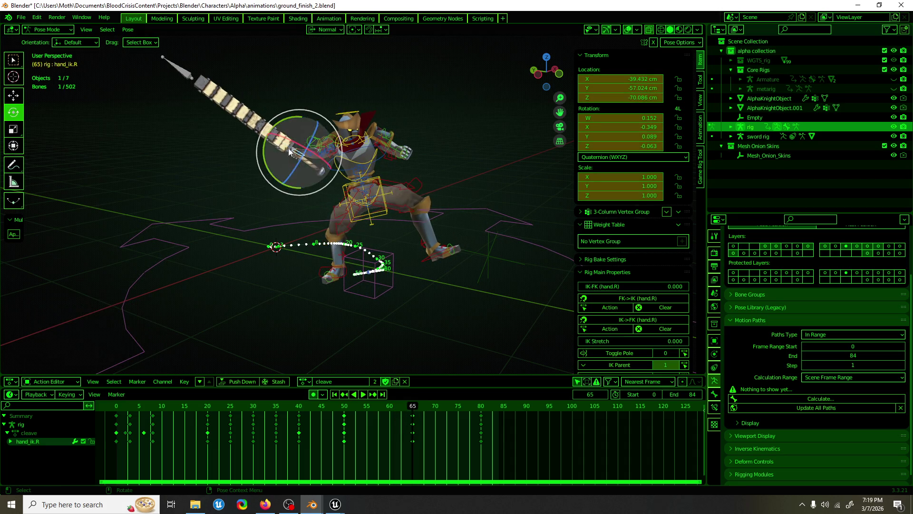
drag(307, 143, 310, 141)
mouse_move(312, 128)
mouse_down()
mouse_move(304, 124)
mouse_move(338, 151)
mouse_up()
Review the swing, then copy the frame-50 keys and paste them near frame 65.
key(space)
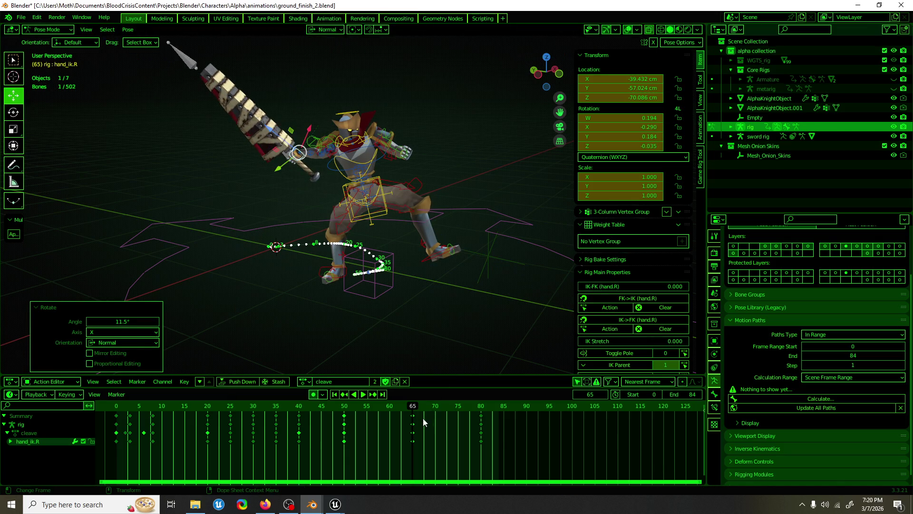
drag(227, 413, 413, 414)
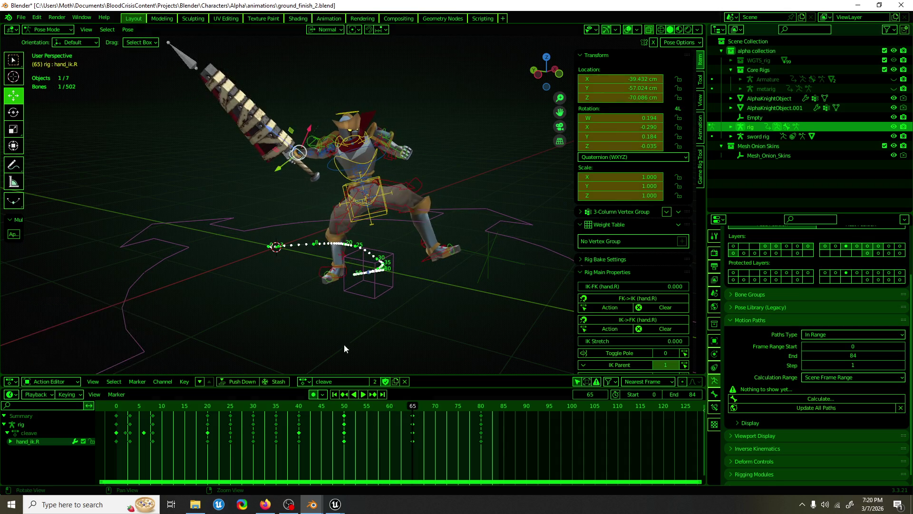
middle_drag(349, 352, 463, 327)
click(344, 416)
key(ctrl+c)
key(ctrl+v)
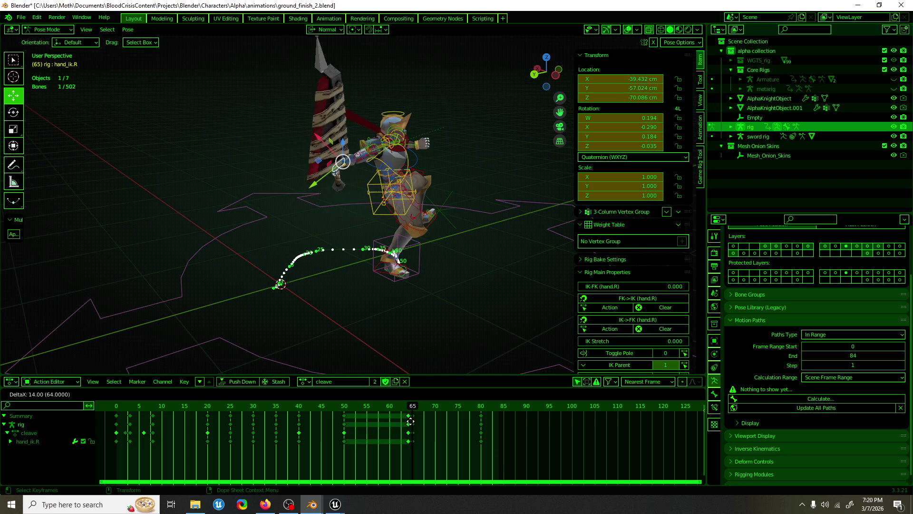
mouse_move(381, 336)
middle_down()
mouse_move(438, 325)
mouse_move(524, 336)
mouse_move(465, 4)
middle_up()
Reposition and twist the right-hand control to turn the sword, nudging it slightly along Y.
drag(365, 144, 369, 120)
mouse_move(369, 119)
middle_down()
mouse_move(465, 109)
mouse_move(401, 81)
middle_up()
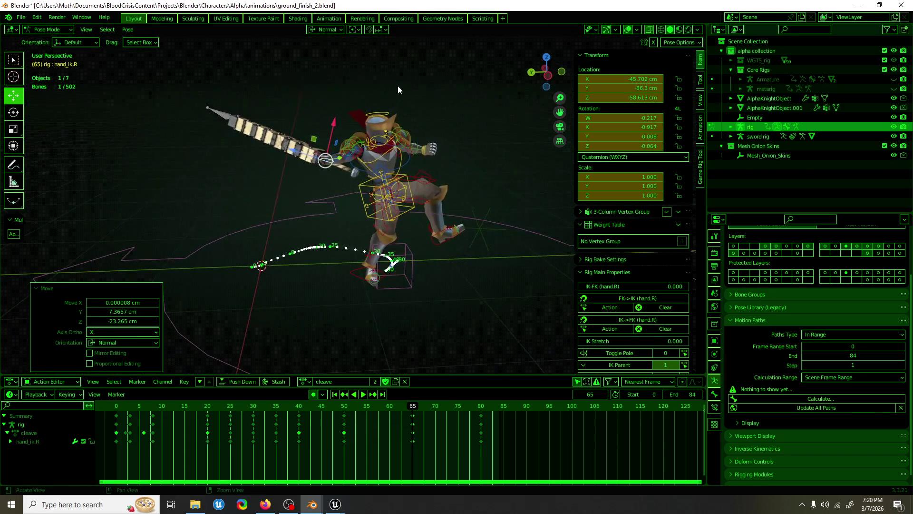
key(r)
mouse_move(345, 133)
mouse_down()
mouse_move(335, 139)
mouse_move(345, 147)
mouse_up()
key(g)
drag(322, 176, 322, 178)
mouse_move(428, 195)
middle_down()
mouse_move(580, 195)
mouse_move(418, 192)
mouse_move(417, 165)
mouse_move(321, 145)
middle_up()
Shift the frame-65 keys back by 7 frames to frame 58.
key(space)
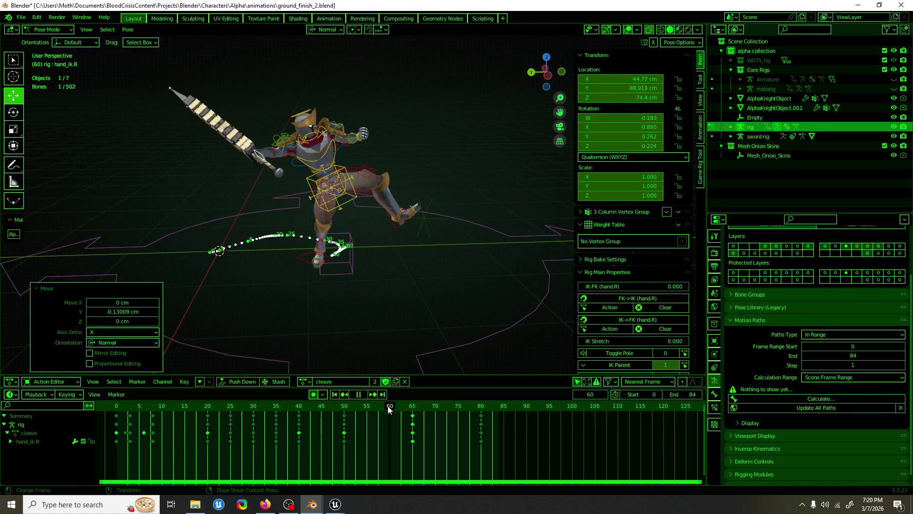
drag(355, 407, 412, 412)
middle_drag(297, 301, 355, 287)
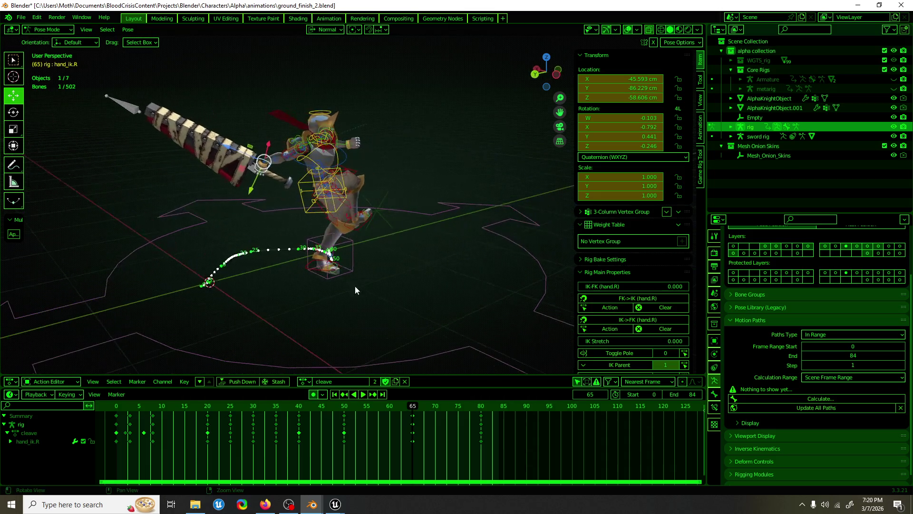
middle_drag(273, 185, 290, 250)
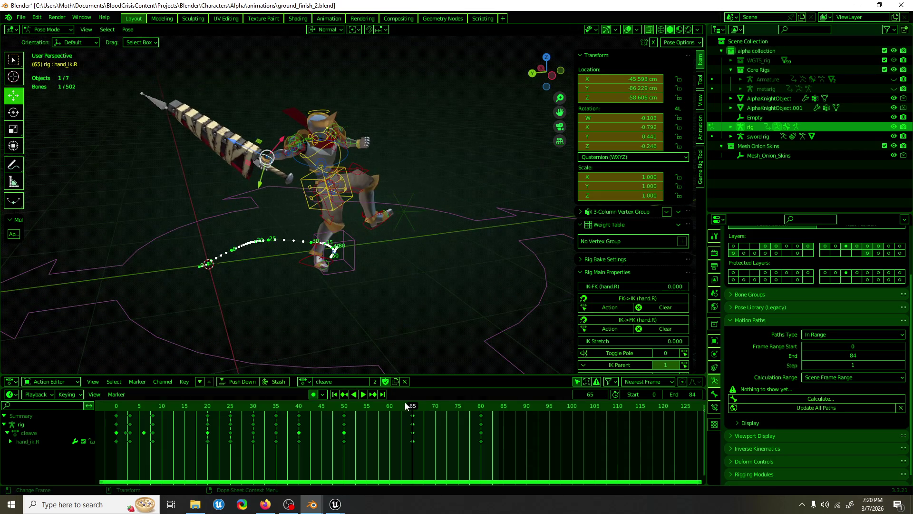
drag(412, 417, 380, 420)
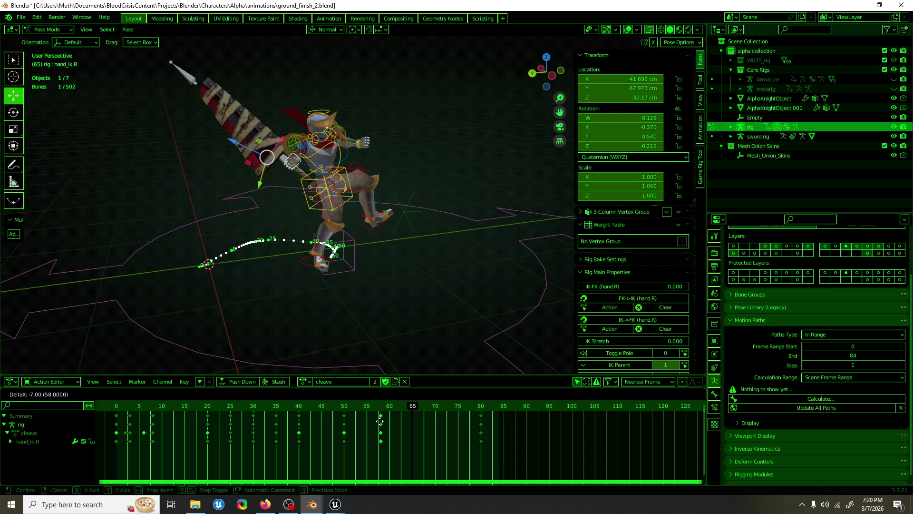
click(380, 421)
At frame 58, move the right-hand IK control about 19.5 cm along Z.
key(space)
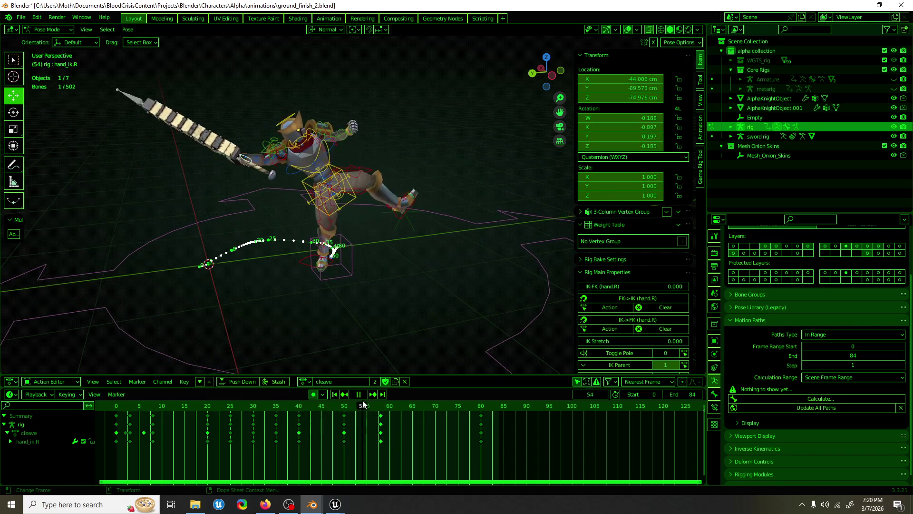
key(space)
mouse_move(274, 185)
middle_down()
mouse_move(393, 196)
mouse_move(461, 185)
middle_up()
drag(462, 156, 485, 145)
mouse_move(485, 145)
middle_down()
mouse_move(296, 170)
mouse_move(370, 232)
middle_up()
Play through the cleave and select foot_ik.L to watch the left foot's motion.
key(a)
mouse_move(415, 289)
middle_down()
mouse_move(369, 282)
mouse_move(413, 277)
mouse_move(297, 191)
middle_up()
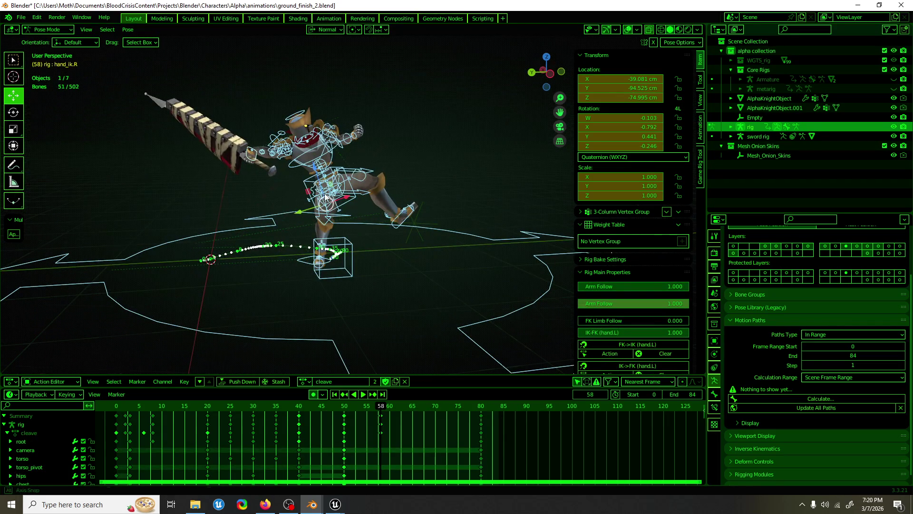
key(space)
drag(324, 403, 382, 408)
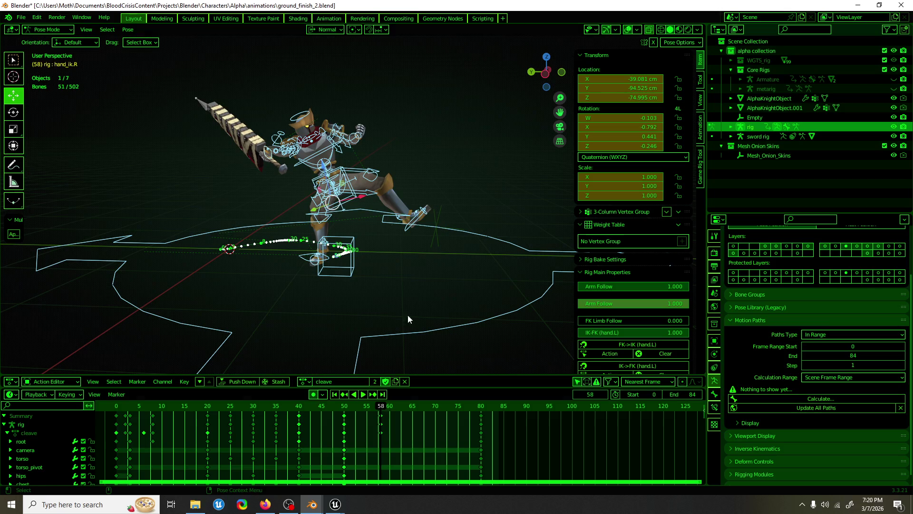
click(403, 226)
key(space)
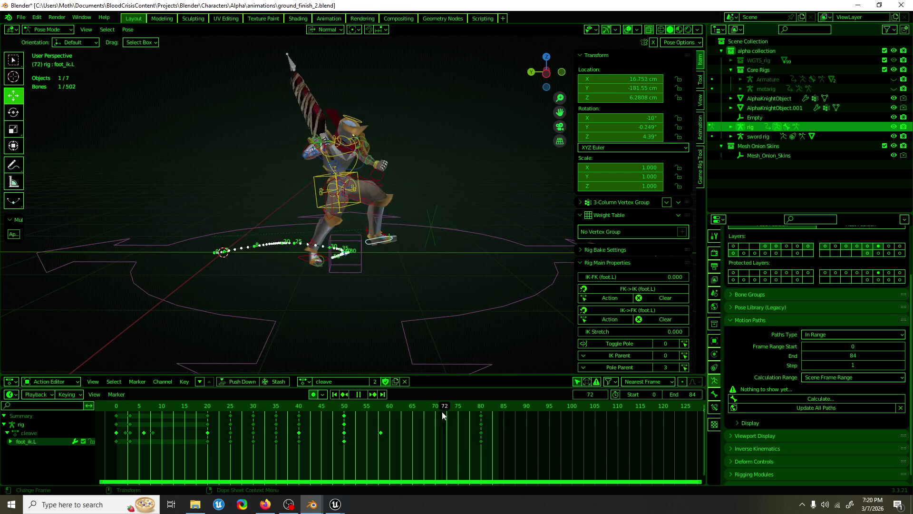
drag(420, 414, 369, 414)
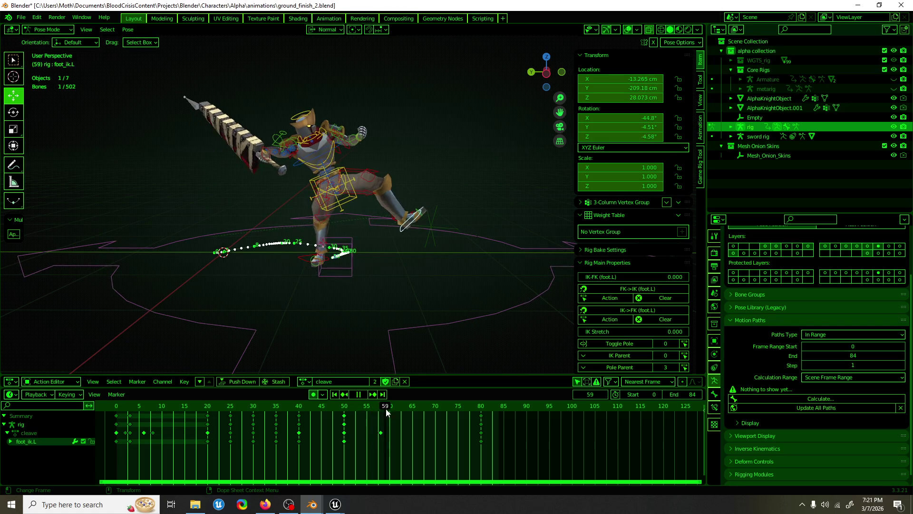
key(space)
Select all bones, replay the animation, and save ground_finish_2.blend.
key(a)
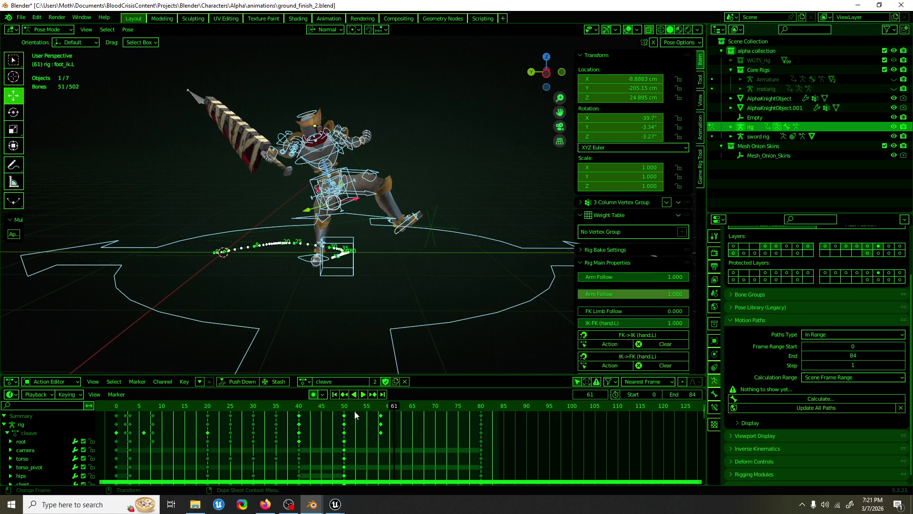
key(space)
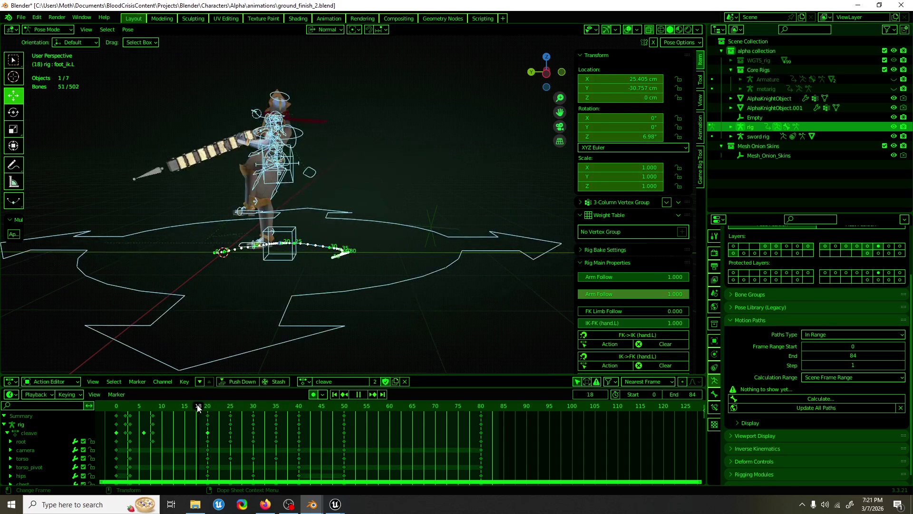
mouse_move(285, 310)
middle_down()
mouse_move(396, 341)
mouse_move(371, 307)
mouse_move(275, 298)
middle_up()
key(ctrl+s)
Select the root bone alone and slide the whole rig along Y to -116.18 cm.
click(326, 407)
mouse_move(326, 408)
mouse_down()
mouse_move(367, 404)
mouse_move(305, 405)
mouse_move(376, 397)
mouse_move(389, 410)
mouse_up()
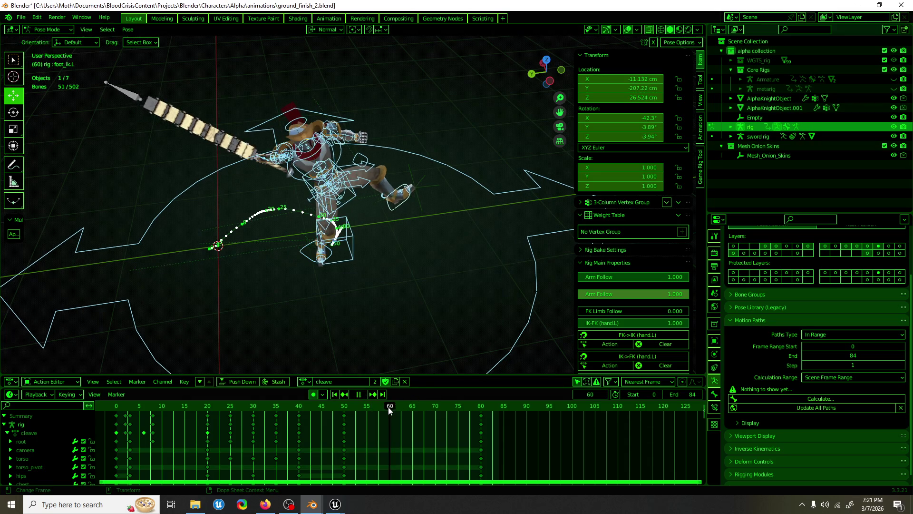
click(505, 184)
click(418, 243)
drag(299, 251, 285, 249)
mouse_move(285, 250)
middle_down()
mouse_move(293, 260)
mouse_move(267, 275)
mouse_move(171, 265)
mouse_move(181, 252)
mouse_move(298, 236)
mouse_move(287, 260)
middle_up()
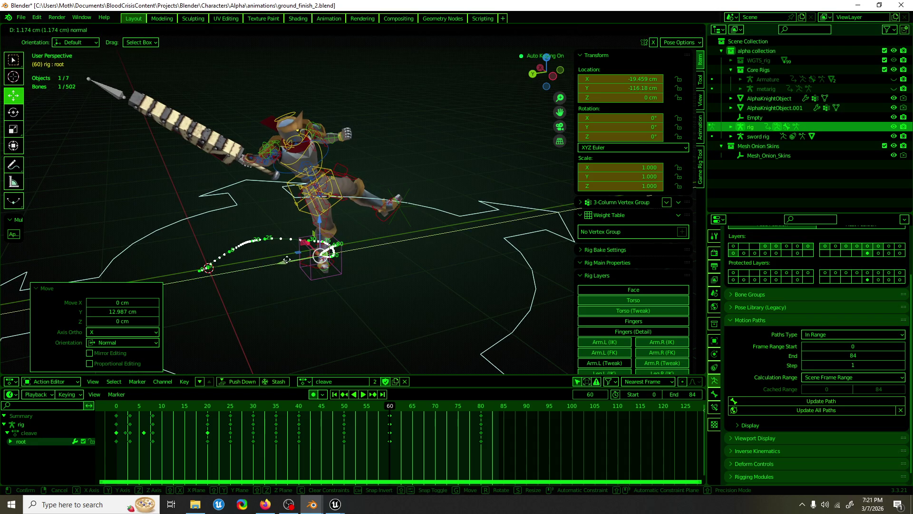
Select hand_ik.R, move it to a new position, and rotate it.
click(250, 165)
middle_drag(250, 164, 415, 181)
key(g)
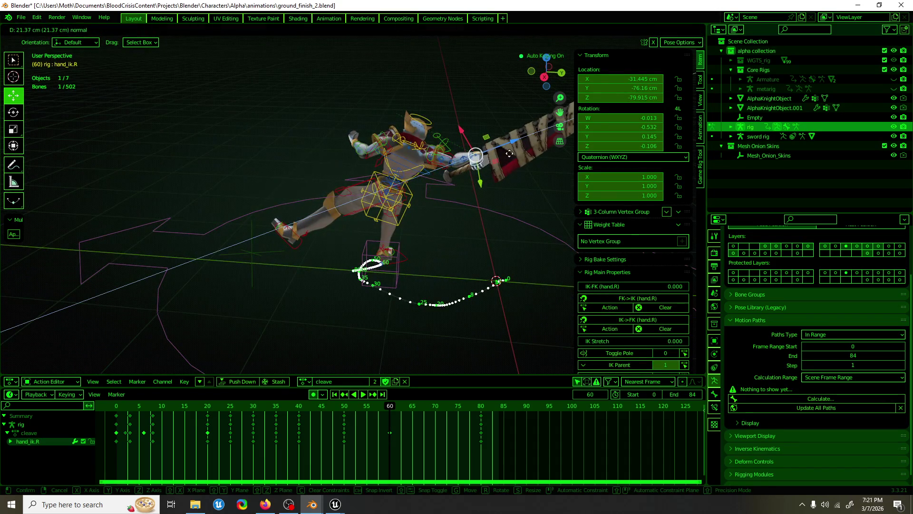
click(509, 153)
middle_drag(509, 153, 266, 157)
click(14, 112)
mouse_move(232, 130)
mouse_down()
mouse_move(245, 135)
mouse_move(250, 189)
mouse_up()
mouse_move(251, 186)
middle_down()
mouse_move(410, 173)
mouse_move(270, 177)
mouse_move(341, 172)
mouse_move(341, 155)
middle_up()
From the back view, reposition hand_ik.R and rotate it −27.2° about X.
key(shift+space)
key(g)
drag(340, 156, 305, 127)
middle_drag(305, 127, 213, 166)
key(shift+space)
key(r)
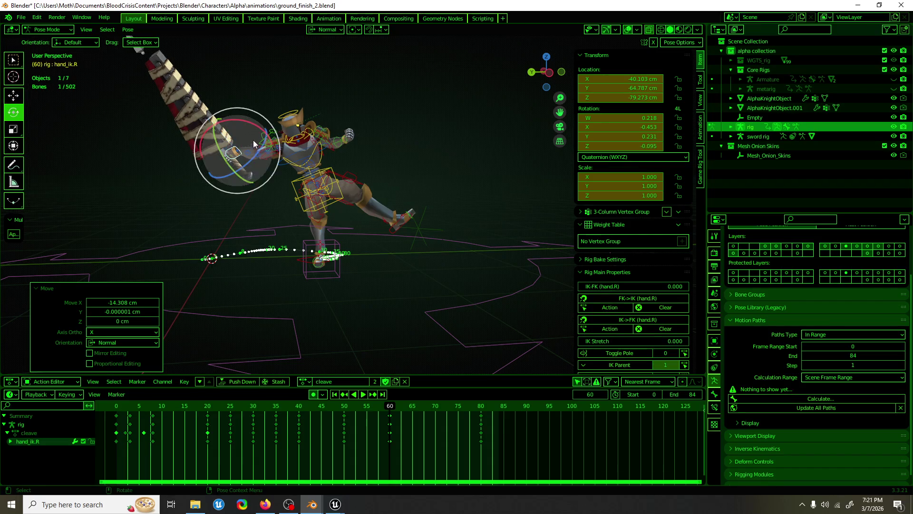
drag(247, 125, 255, 153)
key(shift+space)
key(g)
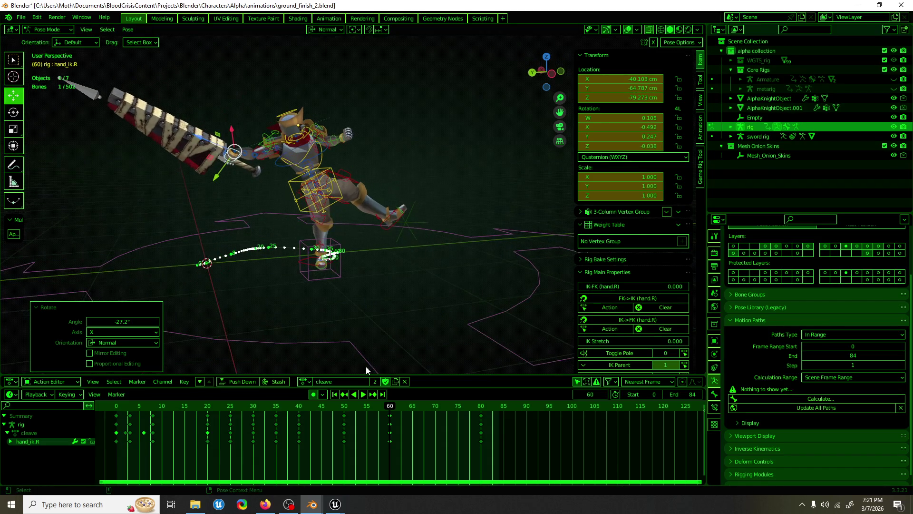
At frame 60, rotate the hand −25.6°, then 69.9° about Z.
drag(375, 408, 251, 409)
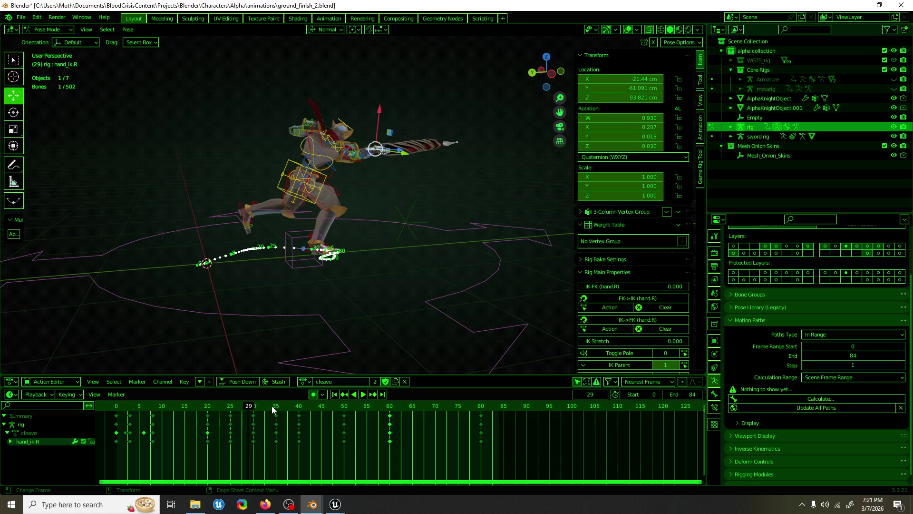
drag(349, 409, 390, 407)
key(r)
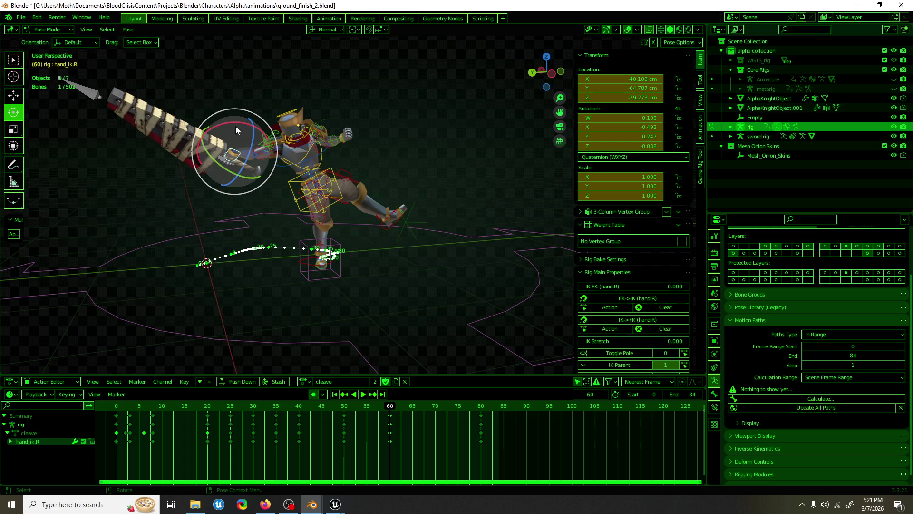
click(238, 157)
key(r)
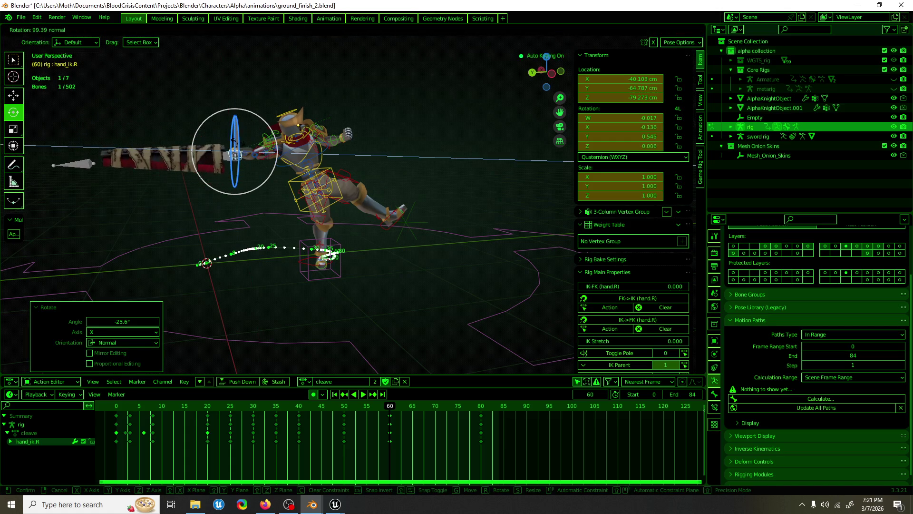
click(238, 148)
mouse_move(389, 407)
mouse_down()
mouse_move(213, 403)
mouse_move(354, 405)
mouse_move(345, 405)
mouse_up()
At frame 50, turn the sword hand 47.5° about Z.
key(shift+space)
key(r)
middle_drag(251, 275, 339, 234)
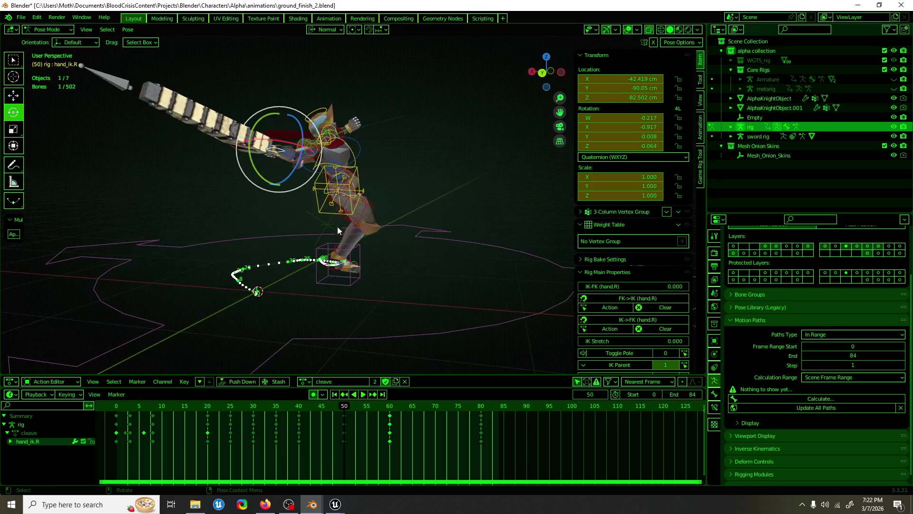
drag(299, 160, 291, 209)
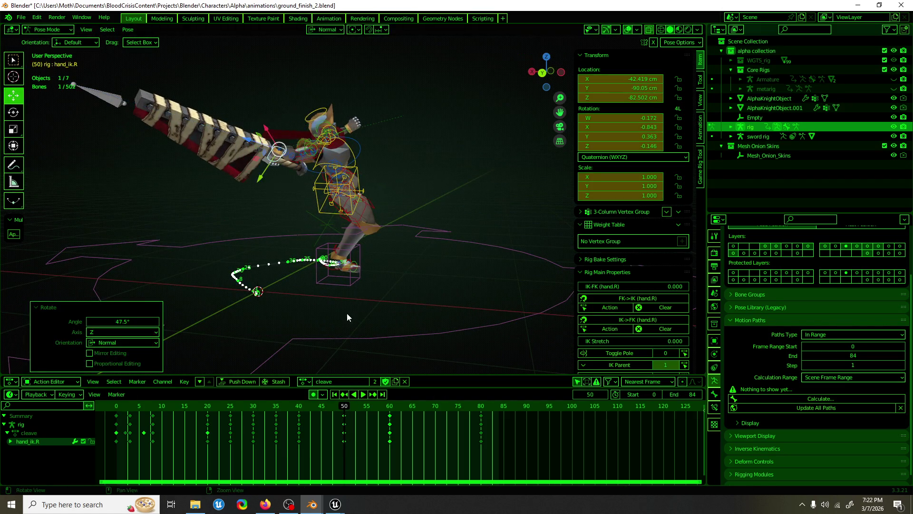
key(shift+space)
key(g)
middle_drag(347, 313, 369, 336)
Review the swing to frame 44, then rotate hand_ik.R 15.2° about Z.
key(space)
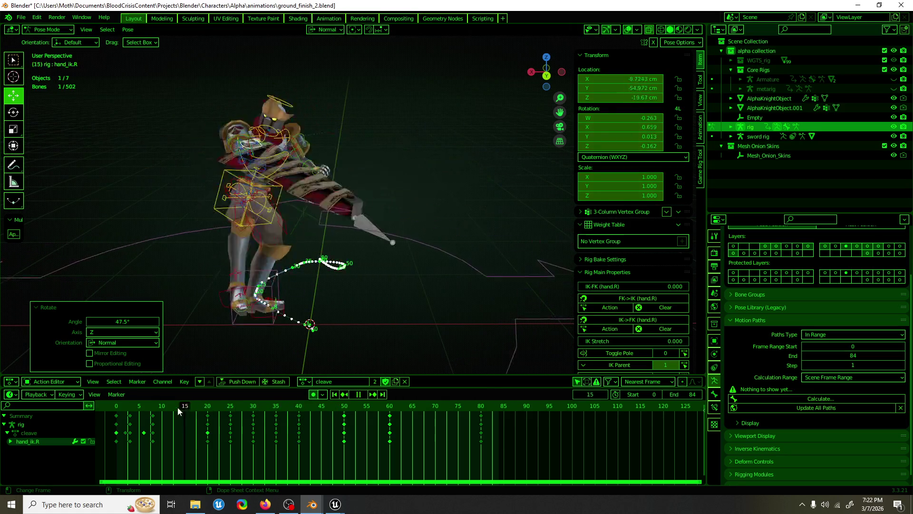
drag(200, 409, 389, 412)
key(space)
middle_drag(405, 333, 418, 247)
key(shift+space)
key(r)
mouse_move(376, 156)
mouse_down()
mouse_move(380, 148)
mouse_move(353, 122)
mouse_up()
key(shift+space)
key(g)
At frame 60, freely rotate the right-hand IK control with trackball rotation.
key(space)
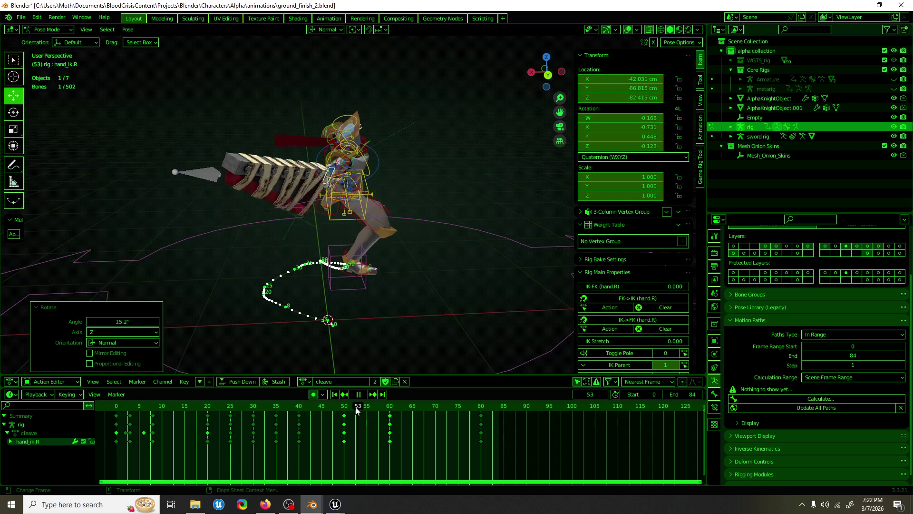
click(390, 408)
key(space)
key(shift+space)
key(r)
key(r)
key(r)
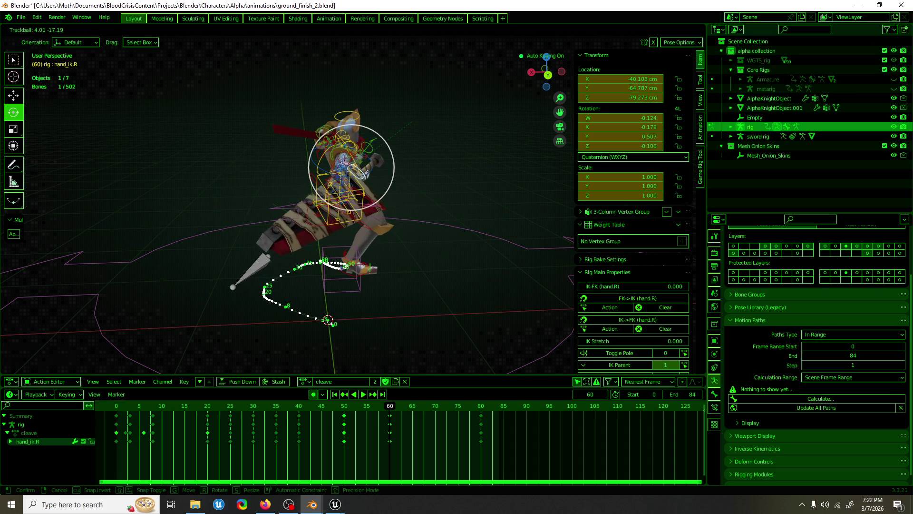
click(421, 358)
key(shift+space)
key(g)
Review the swing around frame 57 and save ground_finish_2.blend.
key(space)
mouse_move(375, 405)
mouse_down()
mouse_move(346, 405)
mouse_move(376, 406)
mouse_up()
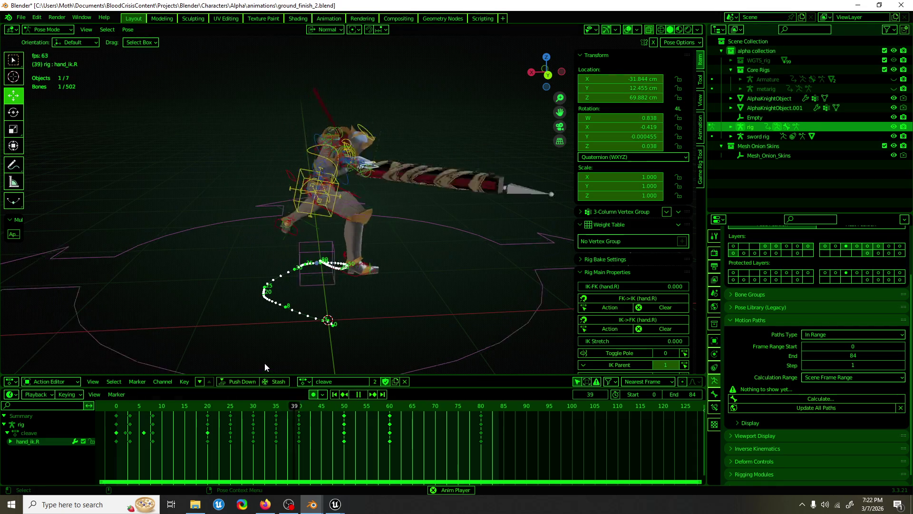
mouse_move(265, 364)
middle_down()
mouse_move(333, 304)
mouse_move(413, 256)
mouse_move(372, 267)
mouse_move(379, 333)
middle_up()
key(ctrl+s)
key(space)
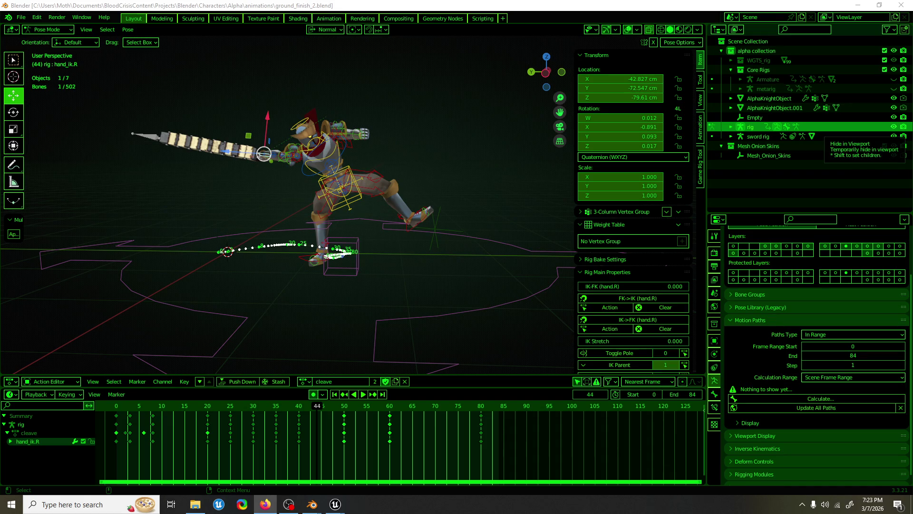
key(alt+Tab)
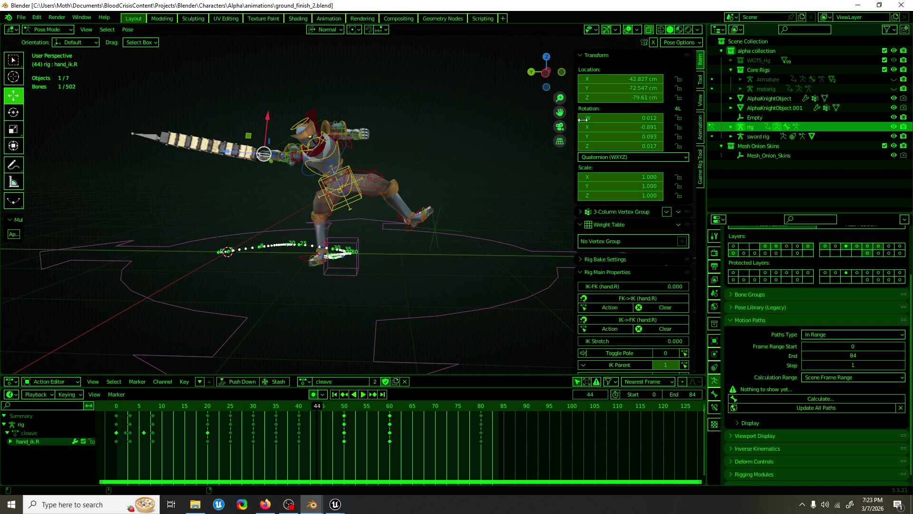
mouse_move(559, 48)
middle_down()
mouse_move(424, 301)
mouse_move(510, 298)
mouse_move(518, 264)
mouse_move(460, 261)
mouse_move(472, 144)
mouse_move(336, 145)
mouse_move(475, 268)
middle_up()
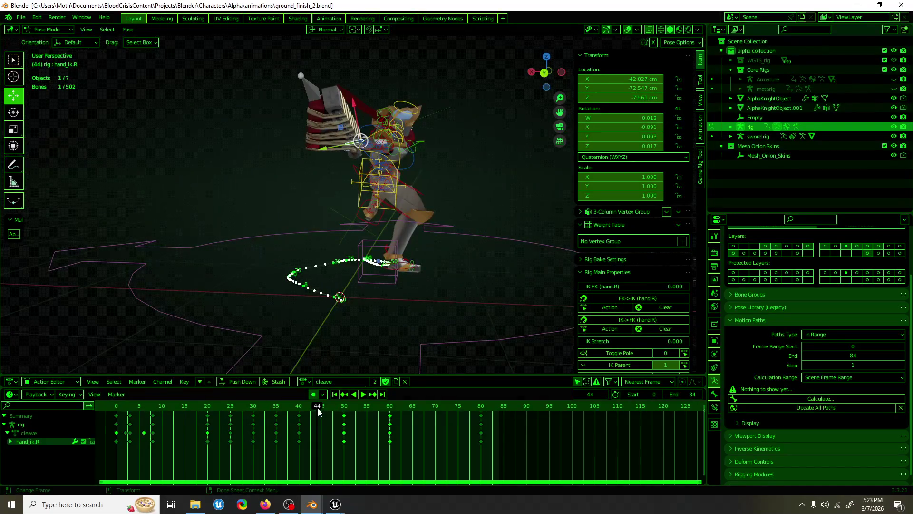
key(space)
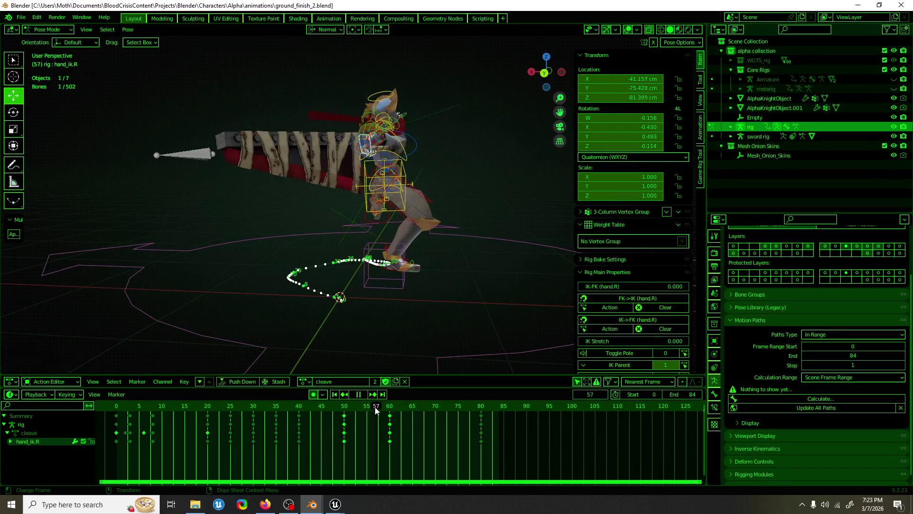
key(space)
mouse_move(314, 286)
middle_down()
mouse_move(356, 269)
mouse_move(329, 272)
middle_up()
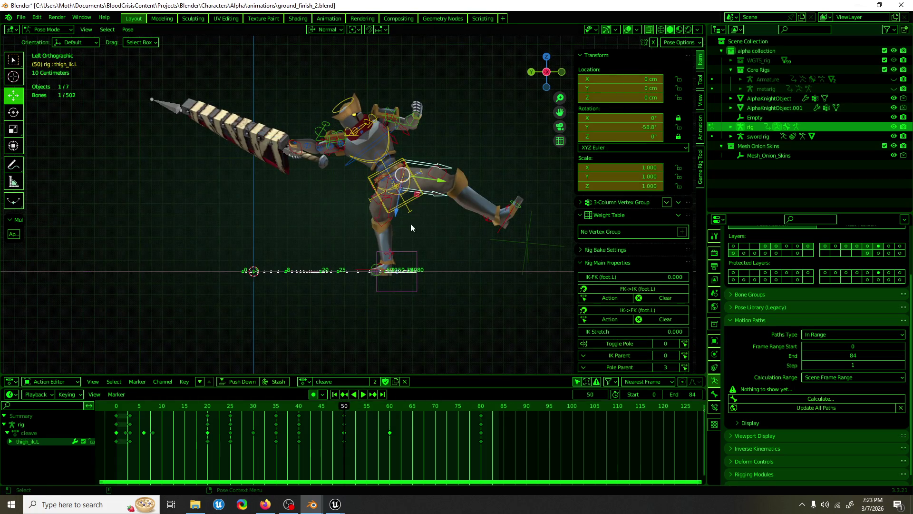
Duplicate the frame-50 keys to frame 60 in the Dope Sheet.
click(413, 201)
click(389, 406)
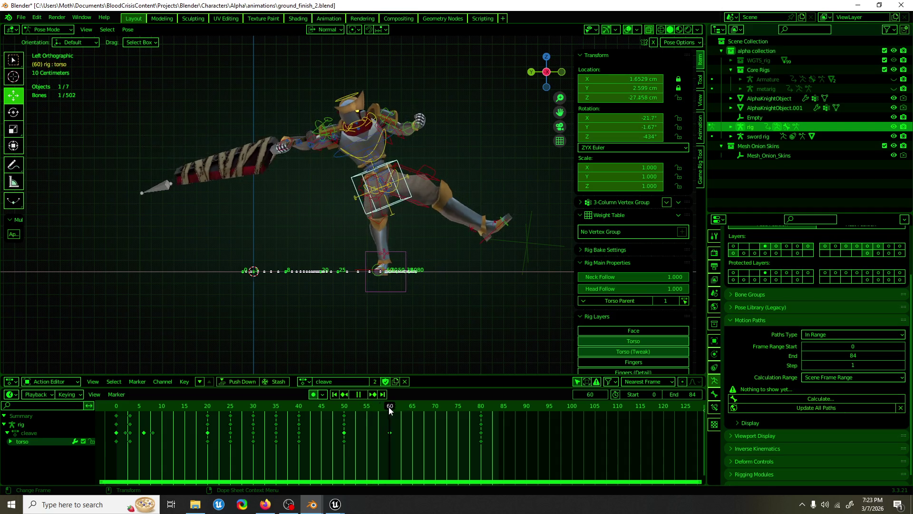
key(space)
click(344, 415)
key(shift+d)
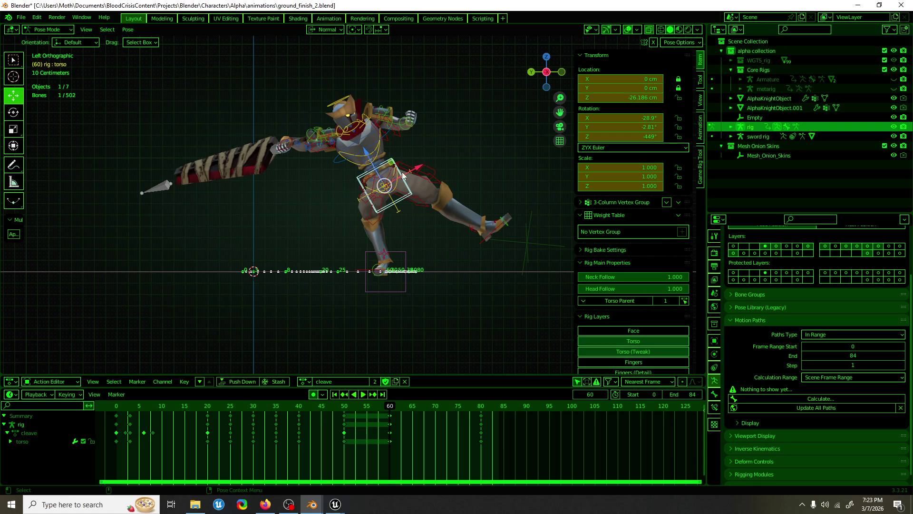
At frame 60, raise the torso about 10 cm and tilt it roughly 4°.
key(g)
click(378, 152)
key(shift+space)
key(r)
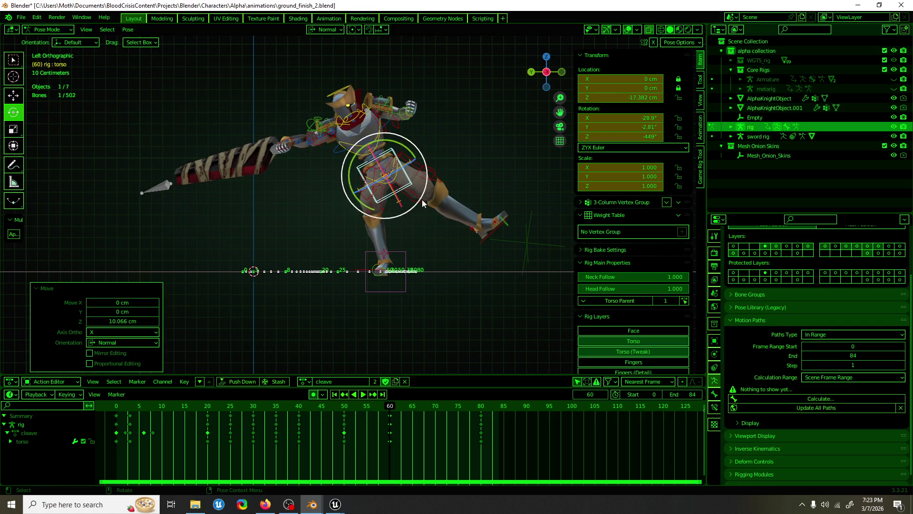
drag(407, 150, 414, 157)
Rotate foot_ik.L by -18.1°, then select the right thigh control and play back.
click(506, 217)
drag(507, 211, 452, 212)
key(shift+space)
key(g)
click(375, 211)
mouse_move(381, 216)
middle_down()
mouse_move(415, 235)
mouse_move(407, 237)
mouse_move(391, 425)
middle_up()
key(space)
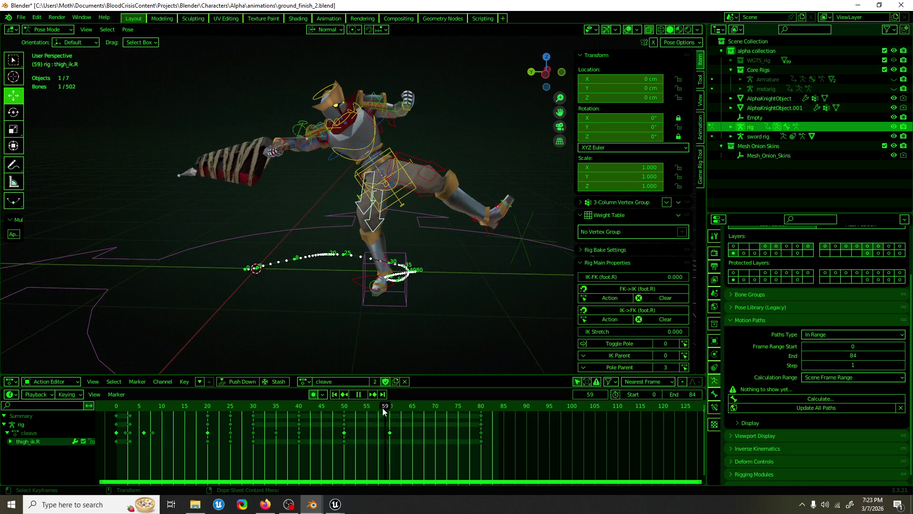
Review the cleave swing by scrubbing around frames 27–29 and playing it from several angles.
mouse_move(216, 399)
mouse_down()
mouse_move(289, 400)
mouse_move(254, 405)
mouse_up()
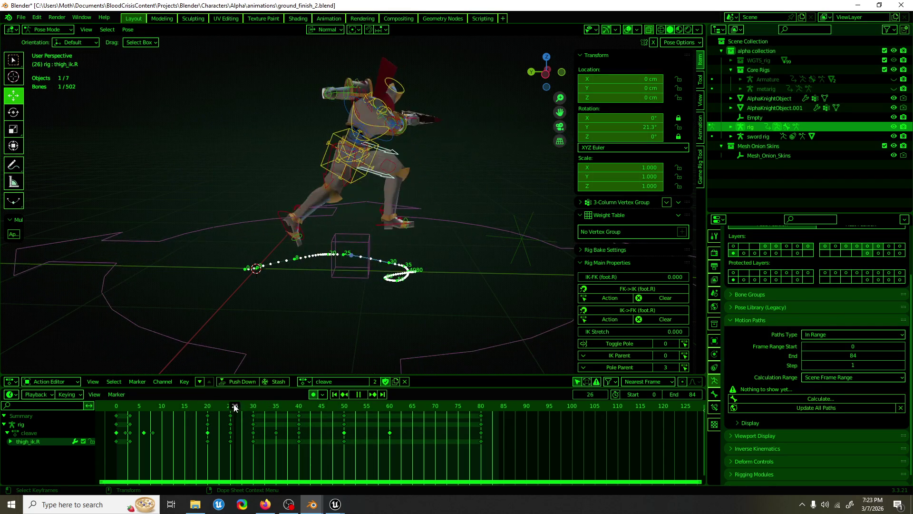
key(space)
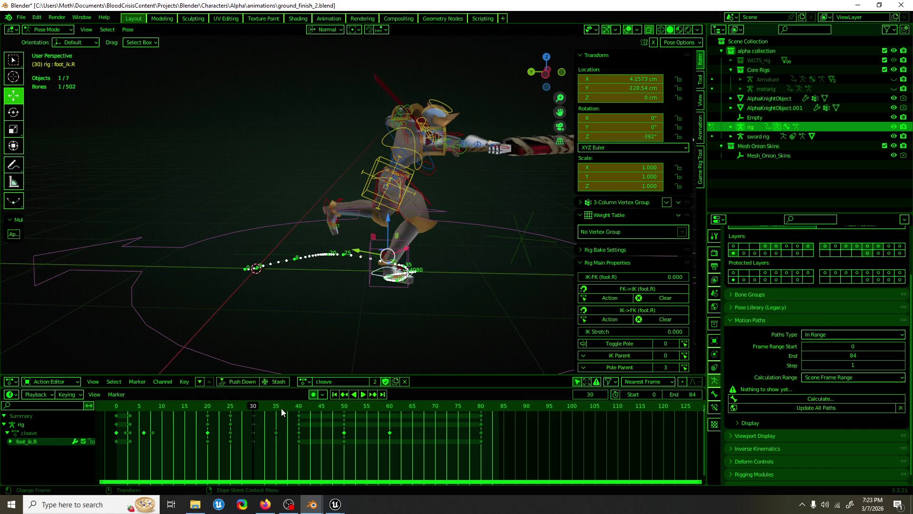
click(255, 424)
mouse_move(253, 406)
mouse_down()
mouse_move(229, 405)
mouse_move(249, 405)
mouse_up()
mouse_move(266, 362)
middle_down()
mouse_move(320, 328)
mouse_move(283, 352)
middle_up()
key(space)
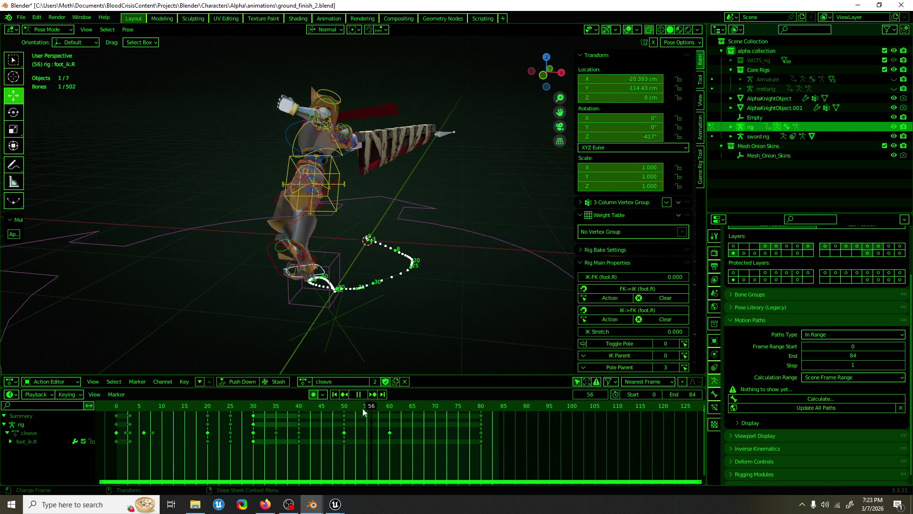
mouse_move(272, 304)
middle_down()
mouse_move(352, 330)
mouse_move(430, 332)
mouse_move(312, 313)
mouse_move(373, 322)
mouse_move(351, 332)
middle_up()
Save ground_finish_2.blend and stop the playback.
key(ctrl+s)
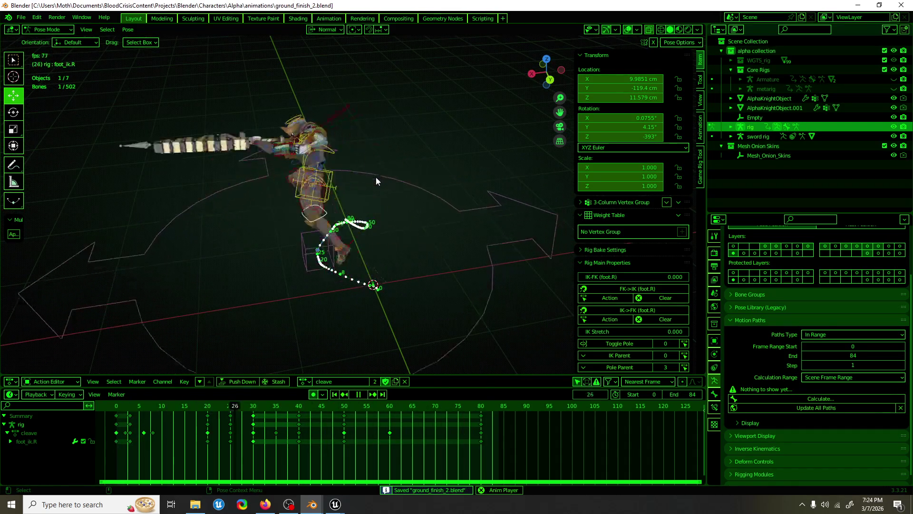
mouse_move(356, 223)
middle_down()
mouse_move(309, 258)
mouse_move(316, 276)
mouse_move(376, 263)
middle_up()
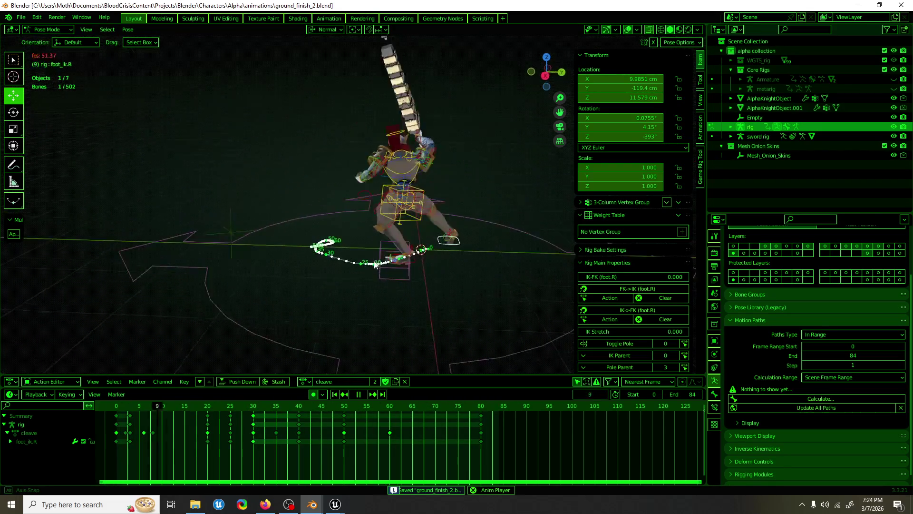
key(Escape)
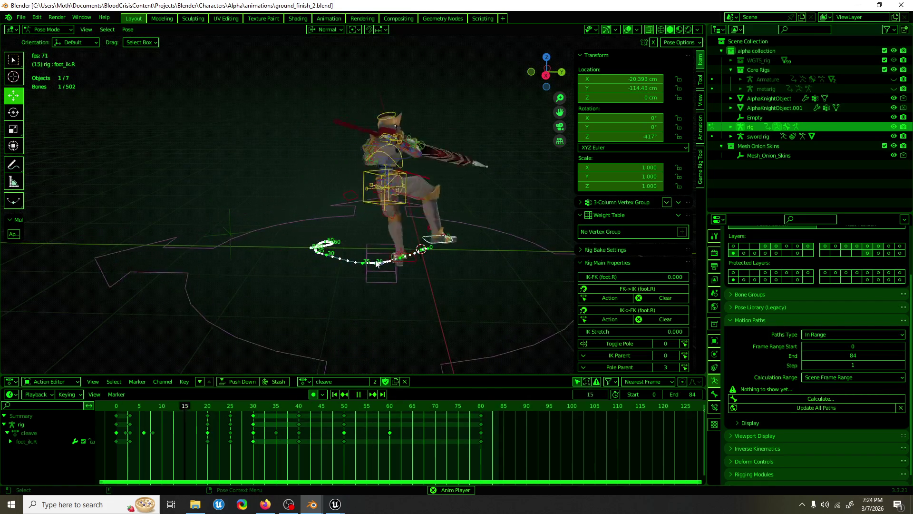
At frame 46, raise foot_ik.L along Z, rotate it on X and slide it about 15 cm along Y.
click(267, 243)
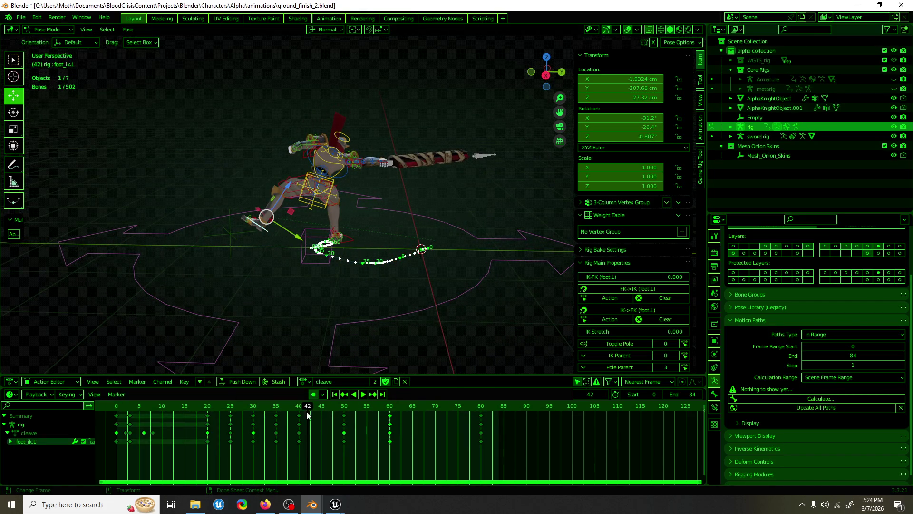
drag(303, 410, 341, 410)
mouse_move(312, 367)
middle_down()
mouse_move(370, 234)
mouse_move(378, 173)
middle_up()
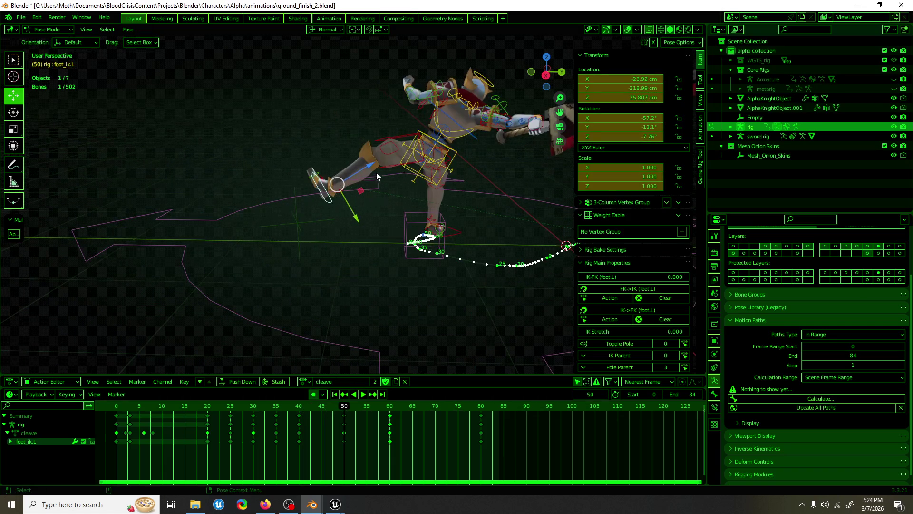
key(g)
key(z)
key(z)
click(364, 170)
key(shift+space)
key(r)
drag(367, 170, 366, 180)
key(shift+space)
key(g)
drag(337, 219, 330, 204)
Check the foot in playback, then move the torso and shift the root back about 10 cm.
key(space)
click(302, 407)
mouse_move(302, 406)
mouse_down()
mouse_move(294, 405)
mouse_move(388, 403)
mouse_up()
click(440, 137)
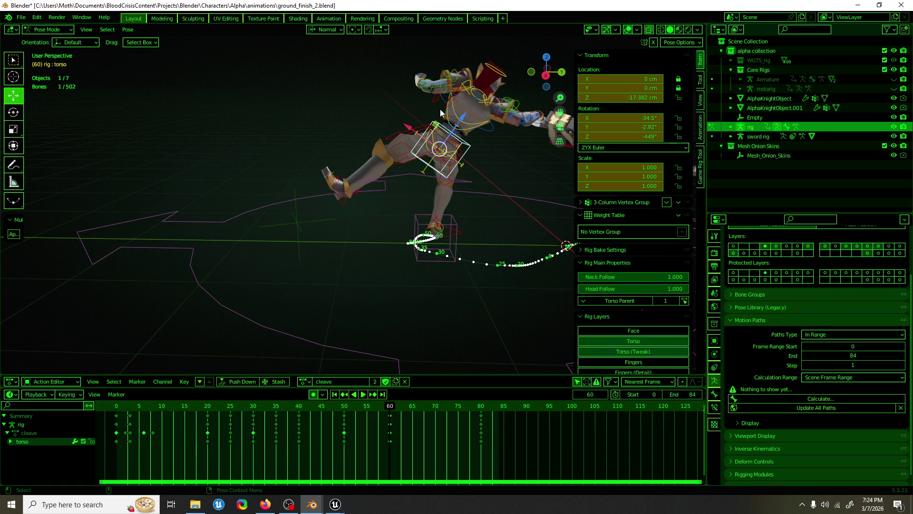
drag(439, 128, 433, 156)
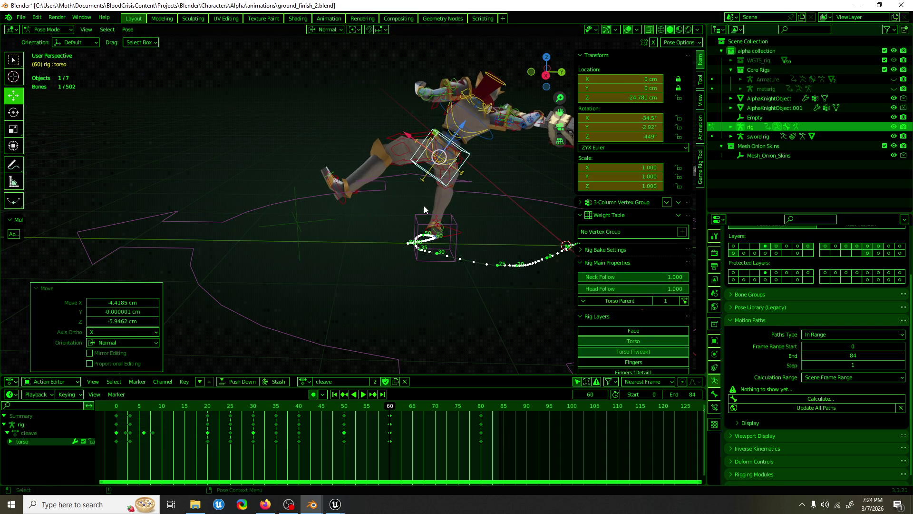
middle_drag(423, 204, 417, 210)
click(390, 185)
drag(390, 185, 341, 198)
Lower the left foot about 17 cm and turn the hips 16.6 degrees.
click(342, 205)
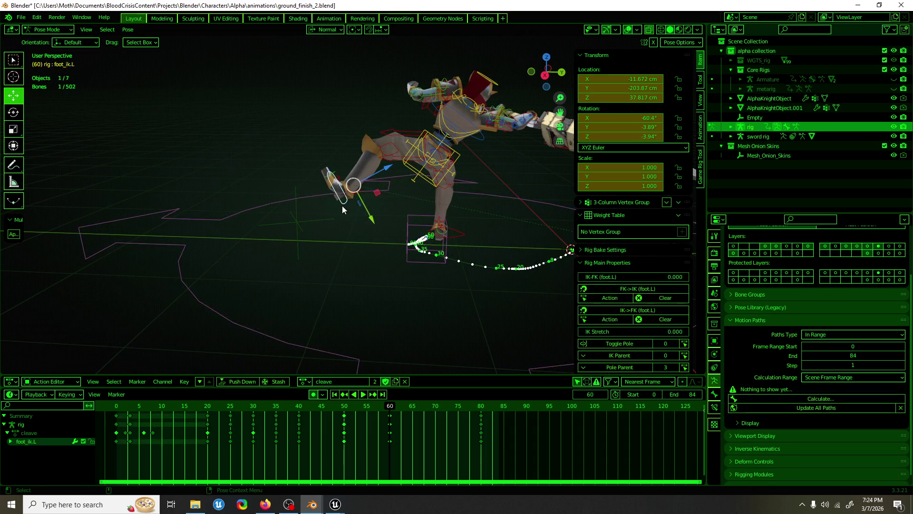
click(366, 179)
mouse_move(367, 180)
middle_down()
mouse_move(534, 225)
mouse_move(600, 208)
mouse_move(593, 218)
middle_up()
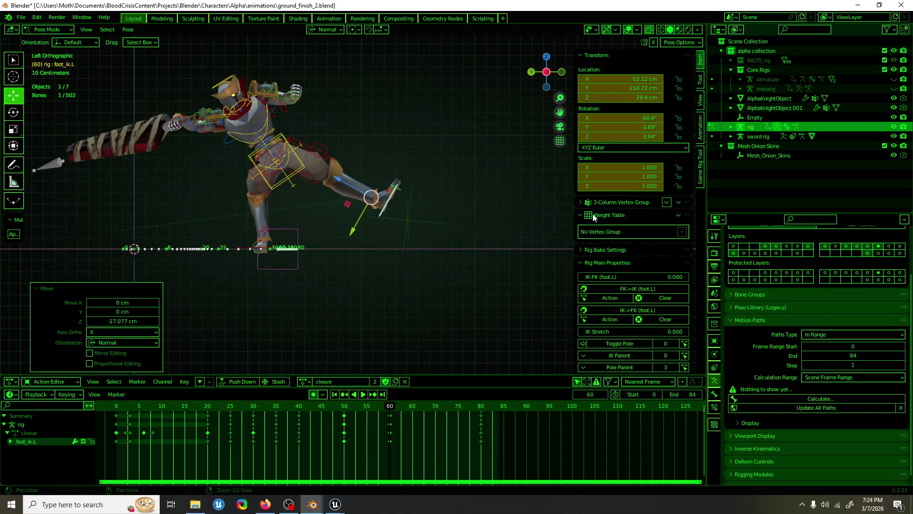
click(293, 160)
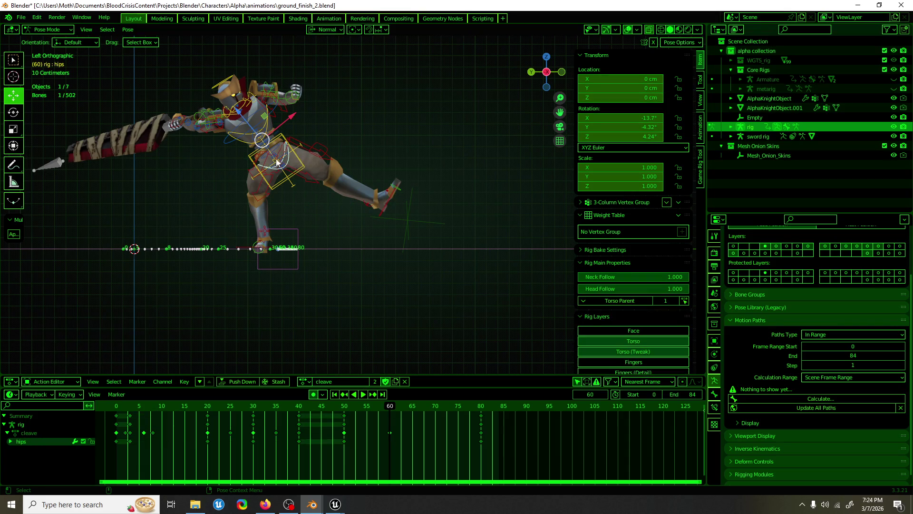
drag(297, 138, 291, 149)
mouse_move(291, 148)
middle_down()
mouse_move(181, 182)
mouse_move(244, 166)
middle_up()
scroll(297, 134, up, 4)
mouse_move(297, 124)
middle_down()
mouse_move(355, 180)
mouse_move(341, 166)
mouse_move(401, 172)
middle_up()
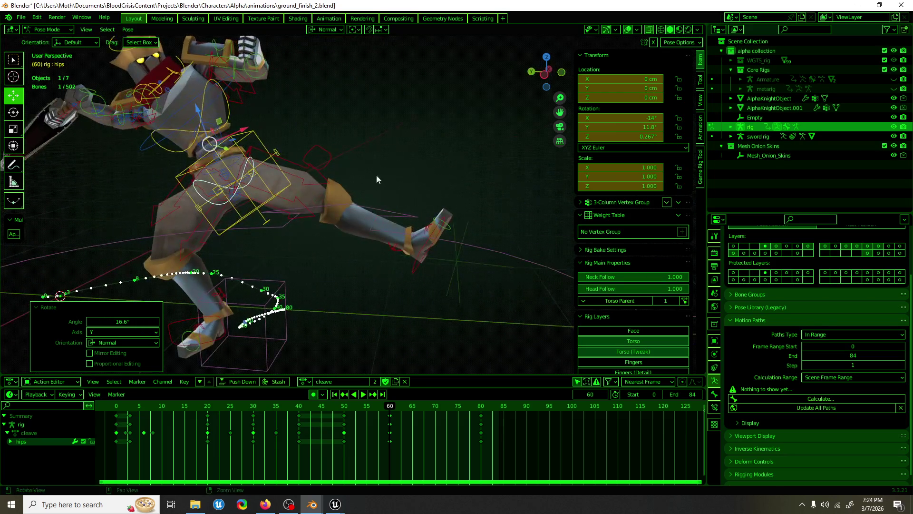
Rotate spine_fk about 21 degrees on Y at frame 60.
click(248, 179)
mouse_move(248, 179)
middle_down()
mouse_move(271, 177)
mouse_move(252, 164)
middle_up()
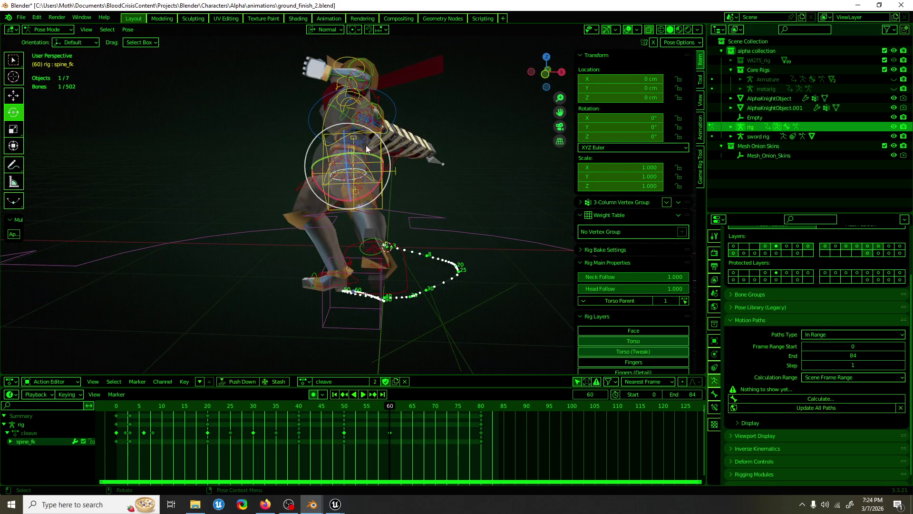
drag(369, 151, 381, 164)
mouse_move(380, 165)
middle_down()
mouse_move(447, 192)
mouse_move(352, 212)
mouse_move(481, 221)
mouse_move(504, 178)
mouse_move(494, 176)
mouse_move(450, 239)
mouse_move(386, 259)
mouse_move(370, 221)
middle_up()
click(450, 197)
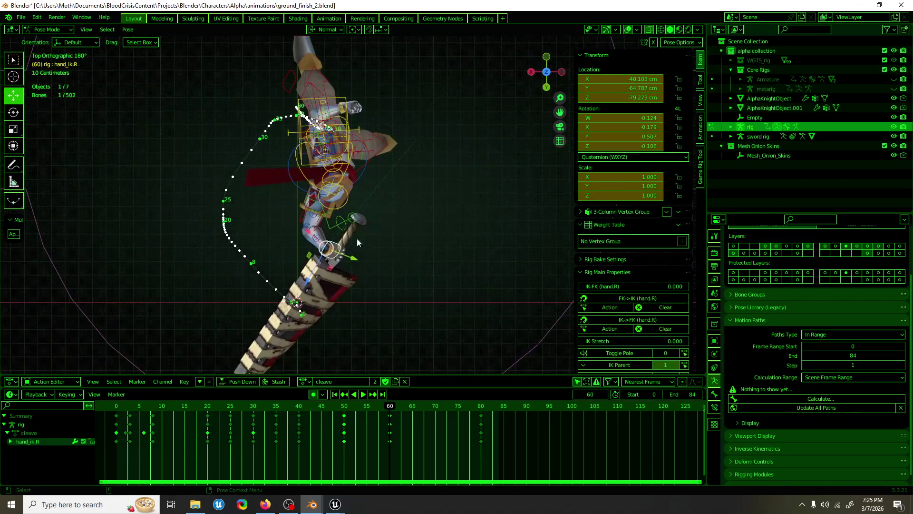
Move hand_ik.R down to -48.057, -75.47, -88.396 cm at frame 60.
drag(325, 249, 309, 265)
click(336, 243)
middle_drag(336, 243, 446, 149)
drag(412, 147, 411, 157)
middle_drag(412, 157, 356, 287)
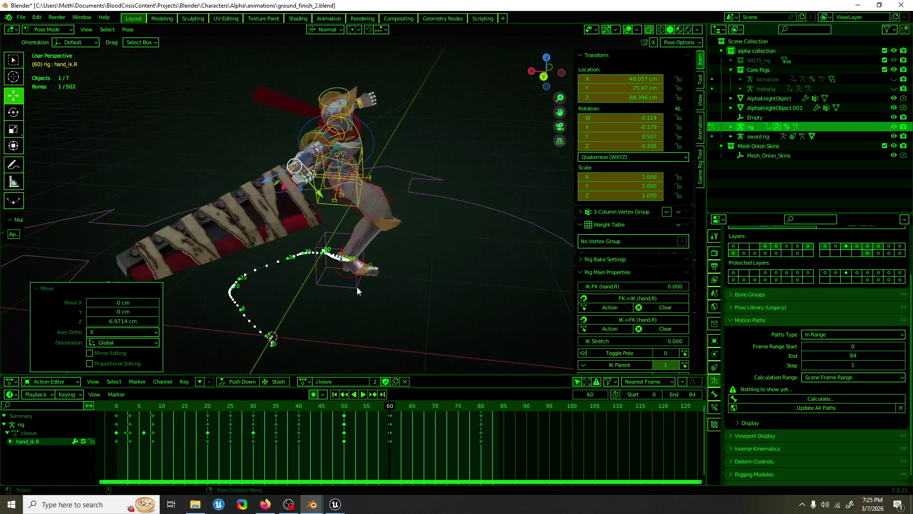
Play the swing and scrub frames 45–48 to review the lowered sword.
key(space)
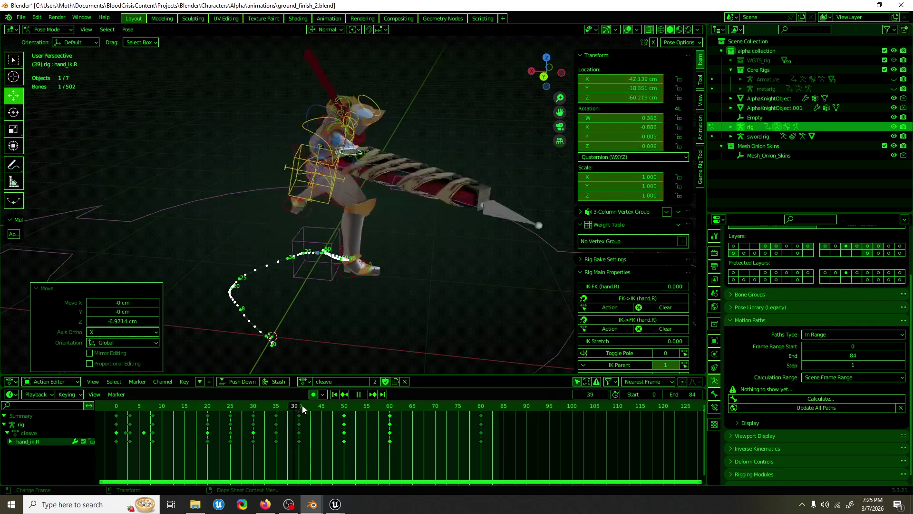
click(338, 409)
mouse_move(338, 409)
mouse_down()
mouse_move(370, 409)
mouse_move(321, 409)
mouse_move(389, 406)
mouse_up()
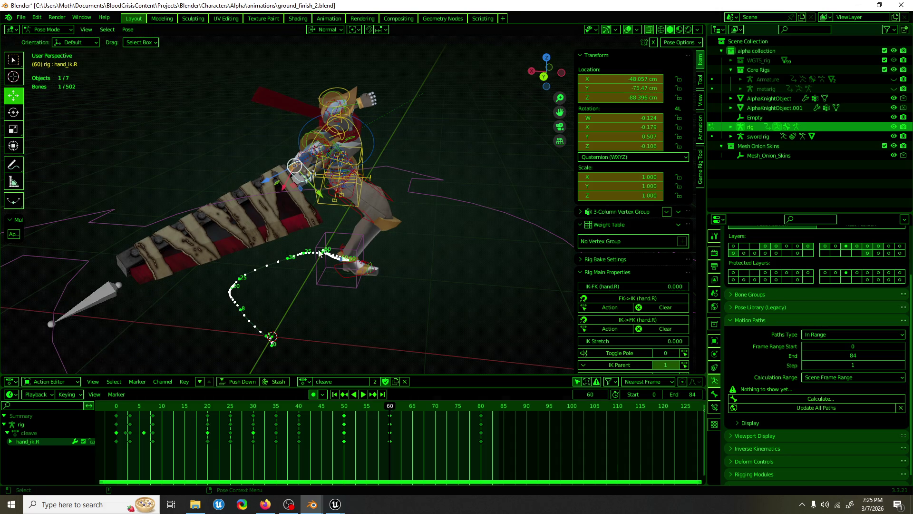
click(325, 207)
middle_drag(326, 208, 348, 231)
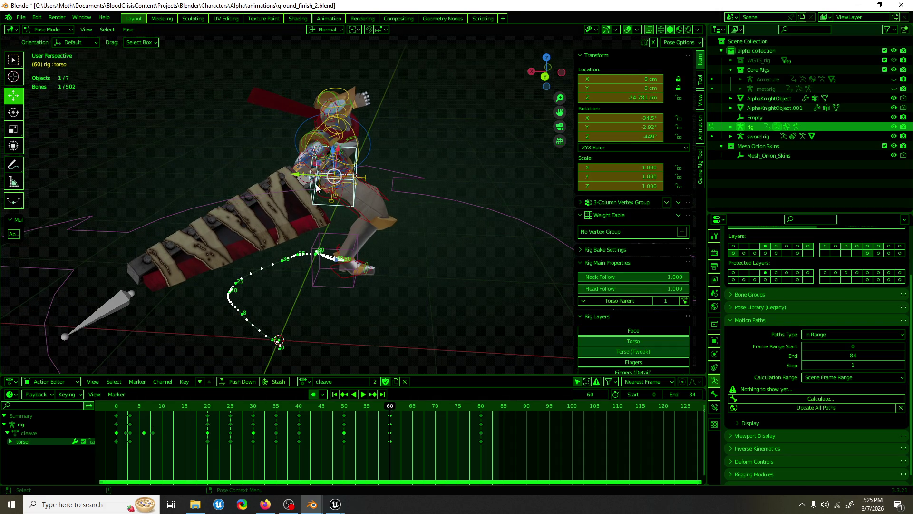
At frame 60, select the root and move it along X.
click(361, 396)
click(338, 409)
drag(339, 409, 392, 409)
click(422, 199)
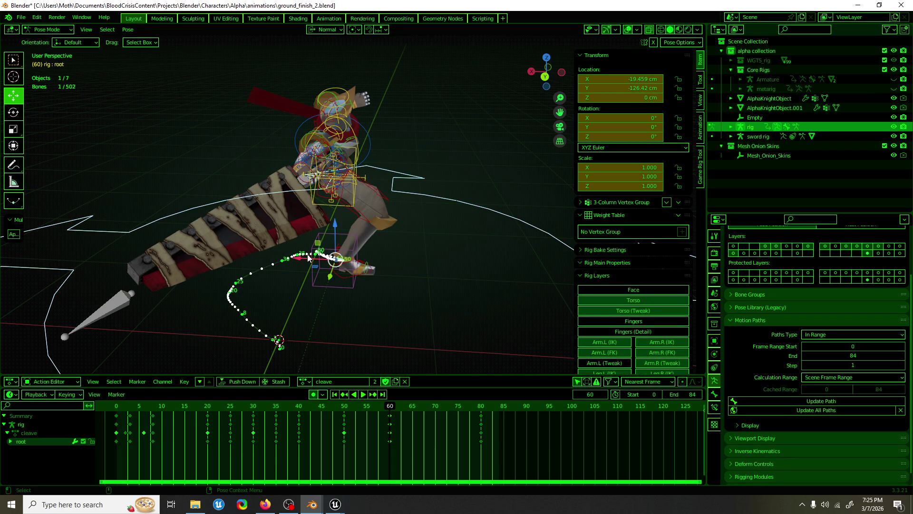
key(g)
key(x)
key(Return)
middle_drag(238, 285, 166, 314)
scroll(389, 304, up, 3)
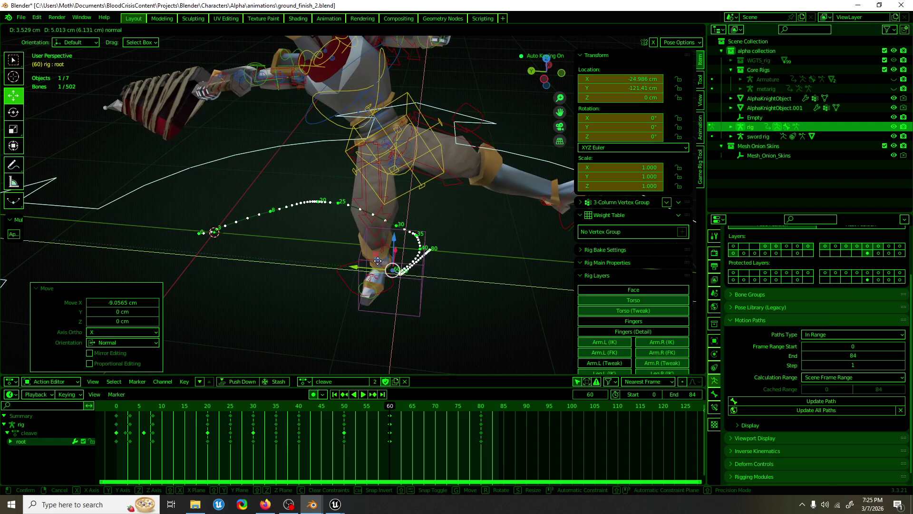
click(380, 278)
Fine-tune the rig position by about 3 cm X, 2.5 cm Y and 2 cm X.
mouse_move(380, 279)
middle_down()
mouse_move(307, 289)
mouse_move(394, 289)
middle_up()
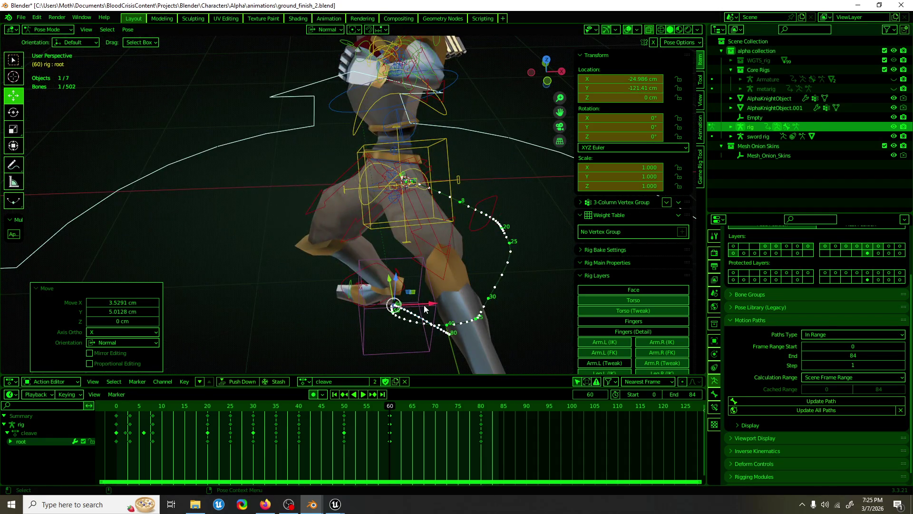
drag(424, 309, 433, 303)
middle_drag(378, 313, 385, 286)
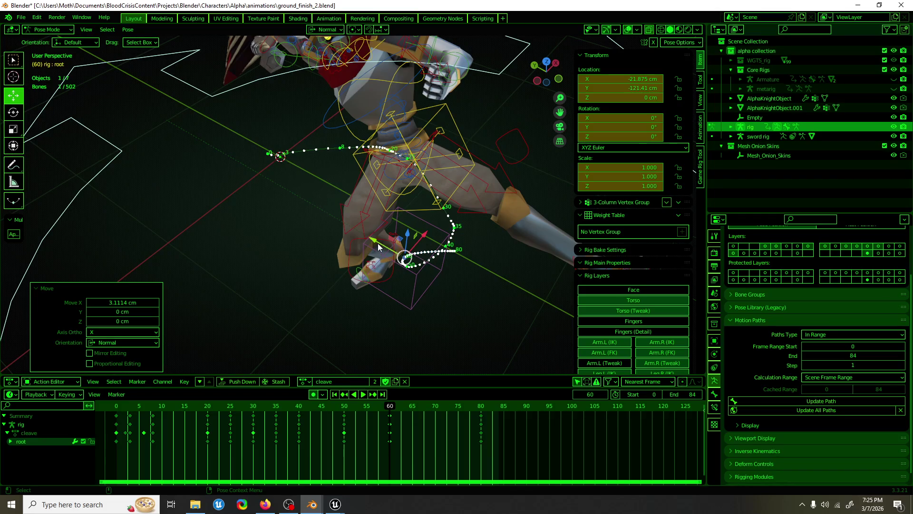
drag(377, 244, 371, 240)
mouse_move(360, 267)
middle_down()
mouse_move(397, 275)
mouse_move(455, 264)
mouse_move(312, 263)
middle_up()
drag(312, 262, 297, 253)
middle_drag(297, 253, 429, 282)
Play the animation and scrub frames 33–51, stopping at frame 60.
key(space)
click(264, 408)
drag(265, 407, 388, 394)
key(space)
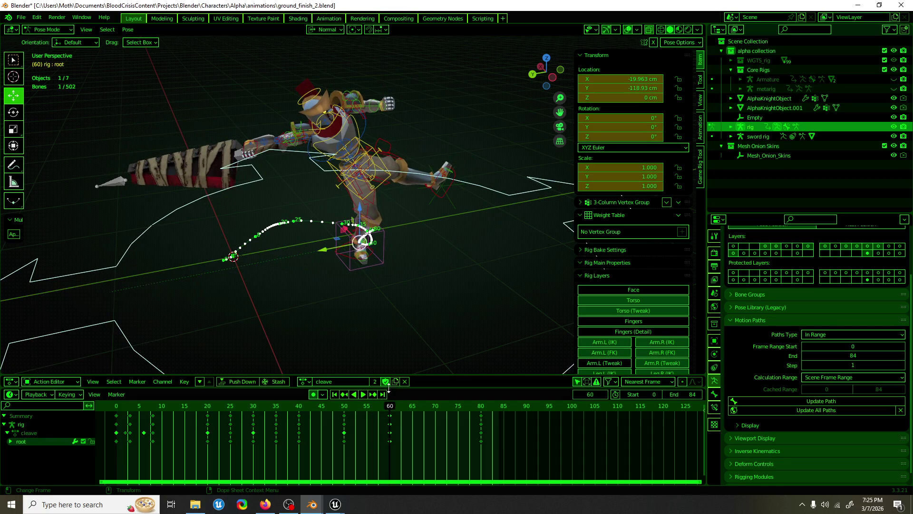
Raise foot_ik.L along Z in the left side view.
click(460, 213)
click(453, 212)
key(ctrl+KP_3)
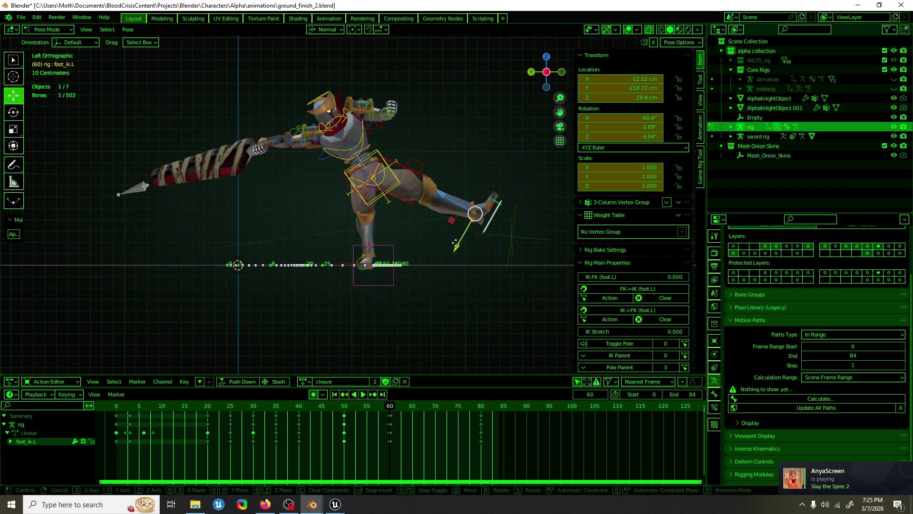
click(442, 262)
drag(442, 234, 424, 218)
mouse_move(424, 217)
middle_down()
mouse_move(402, 229)
mouse_move(191, 238)
middle_up()
Slide the root back to -127.86 cm Y, lower foot_ik.L to 10.054 cm Z, and play back.
click(191, 239)
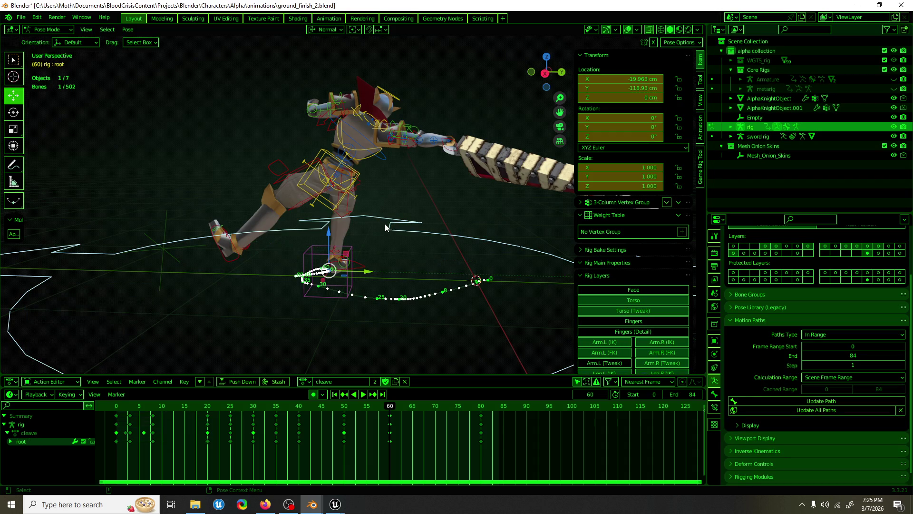
drag(353, 272, 342, 273)
click(218, 254)
middle_drag(217, 262, 266, 228)
drag(280, 223, 358, 194)
middle_drag(357, 194, 246, 222)
key(space)
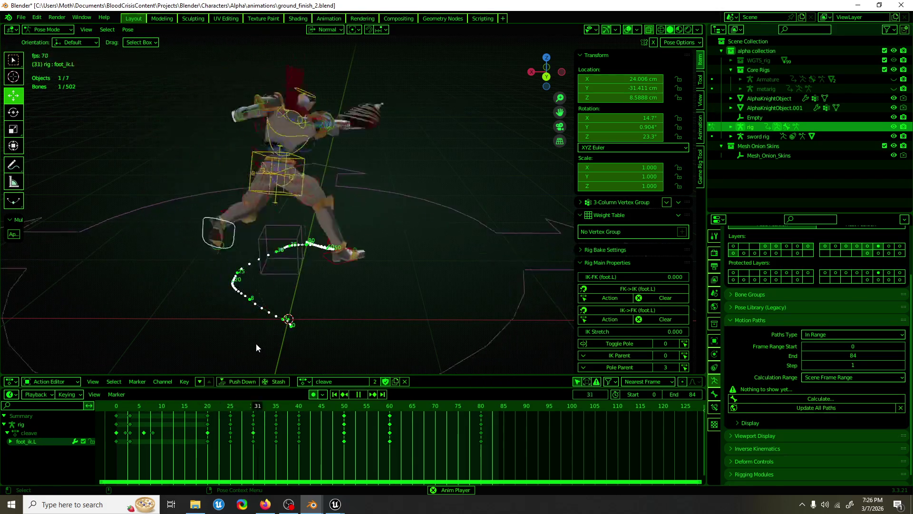
Review playback, undo the last change, and go to frame 36.
mouse_move(255, 343)
middle_down()
mouse_move(459, 223)
mouse_move(438, 255)
mouse_move(446, 266)
mouse_move(365, 264)
mouse_move(385, 277)
mouse_move(375, 304)
mouse_move(316, 227)
middle_up()
key(space)
click(271, 197)
key(ctrl+z)
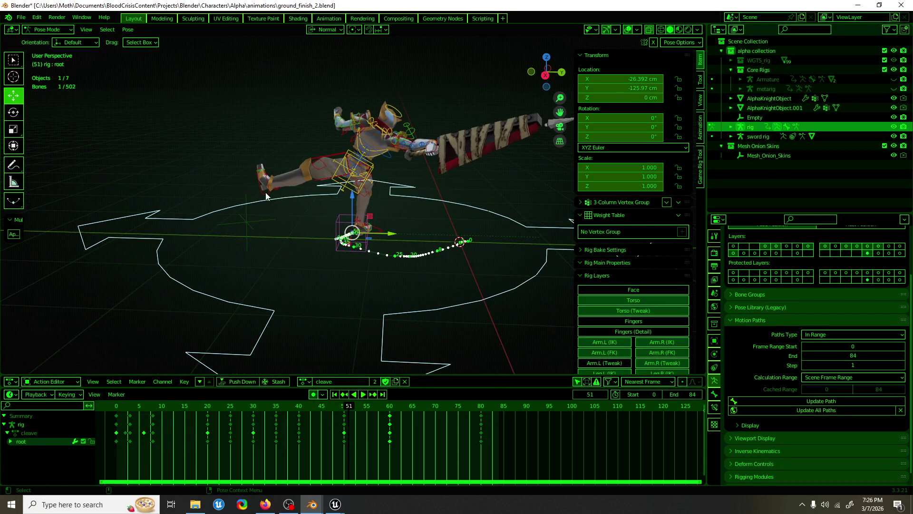
middle_drag(270, 197, 287, 245)
key(space)
click(273, 412)
drag(274, 412, 280, 409)
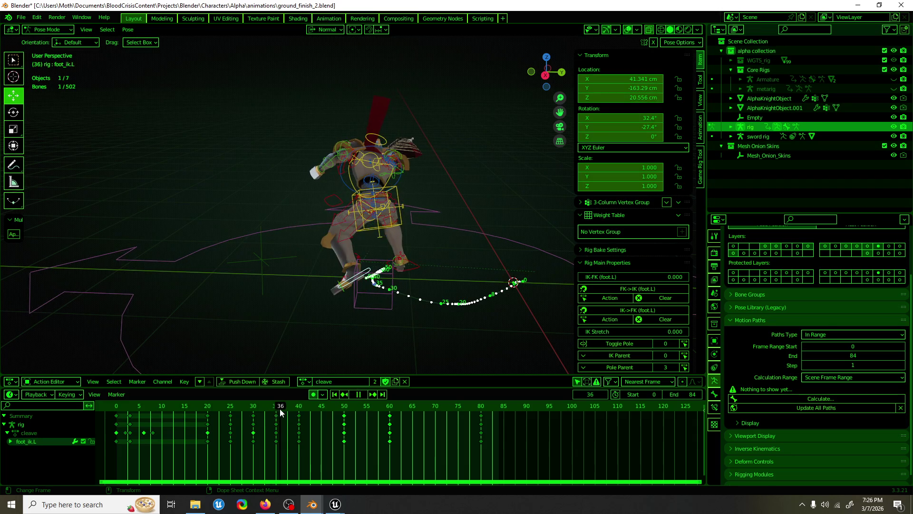
key(space)
mouse_move(419, 312)
middle_down()
mouse_move(364, 278)
mouse_move(374, 252)
mouse_move(417, 252)
middle_up()
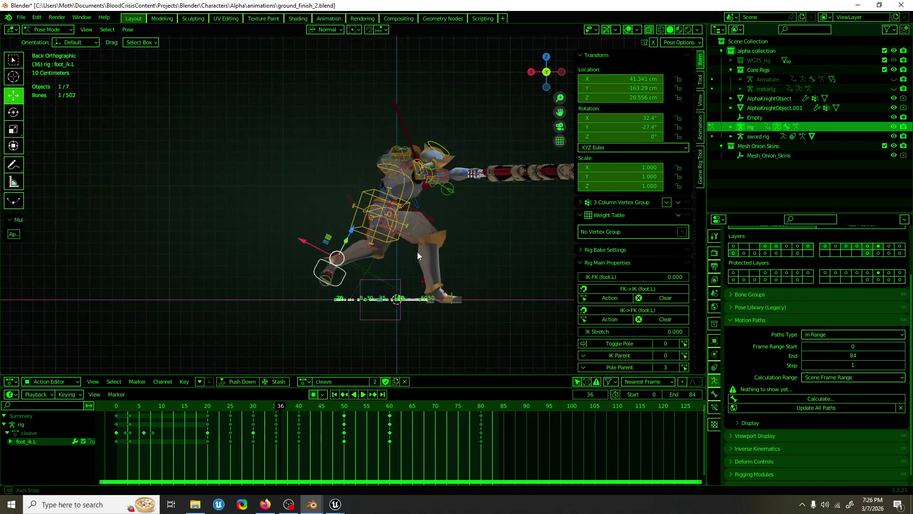
Rotate and reposition the left foot IK around frame 36.
key(r)
drag(357, 267, 358, 267)
mouse_move(318, 294)
mouse_down()
mouse_move(340, 296)
mouse_move(310, 299)
mouse_move(343, 261)
mouse_up()
click(276, 408)
key(space)
key(g)
click(335, 266)
mouse_move(337, 267)
middle_down()
mouse_move(515, 284)
mouse_move(389, 296)
mouse_move(361, 323)
middle_up()
At frame 40, move foot_ik.L along its normal axis, rotate it about 55° on X, and shift it along X.
drag(274, 407, 297, 407)
middle_drag(333, 281, 476, 275)
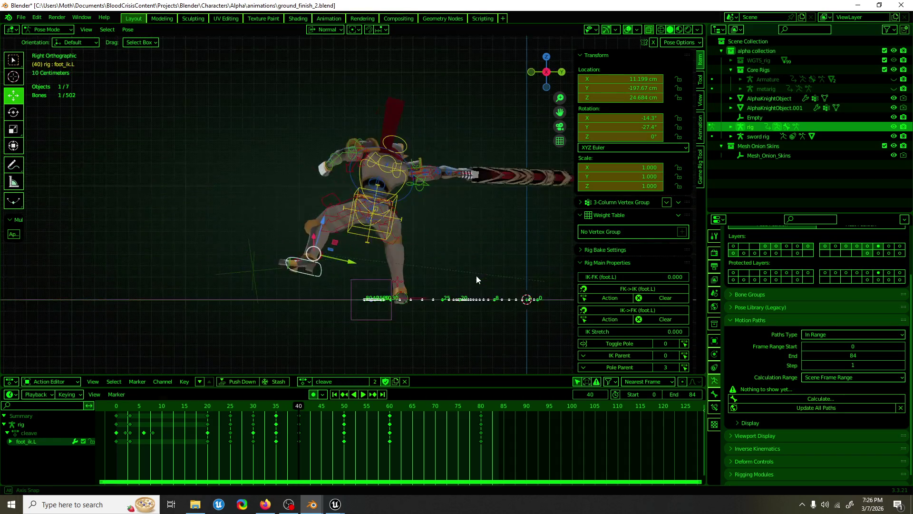
mouse_move(344, 268)
mouse_down()
mouse_move(307, 262)
mouse_move(290, 243)
mouse_up()
key(e)
mouse_move(290, 243)
middle_down()
mouse_move(436, 286)
mouse_move(366, 272)
middle_up()
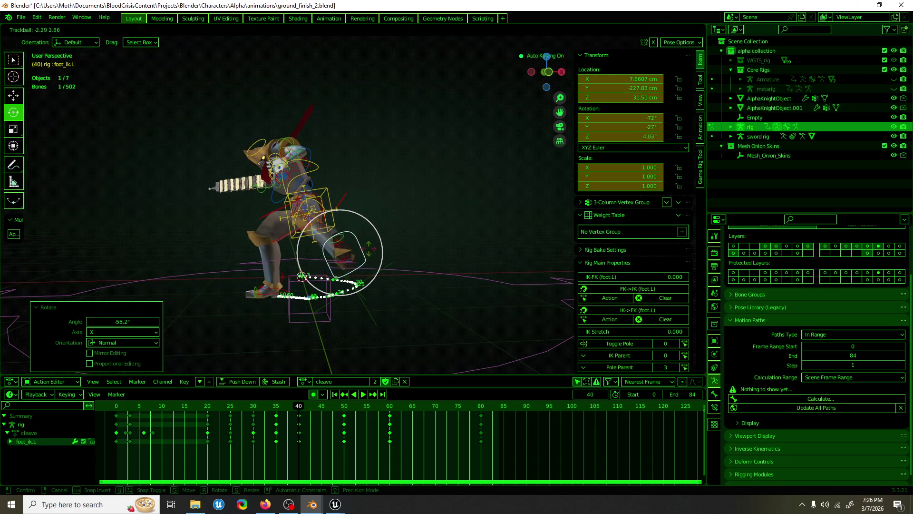
key(g)
key(x)
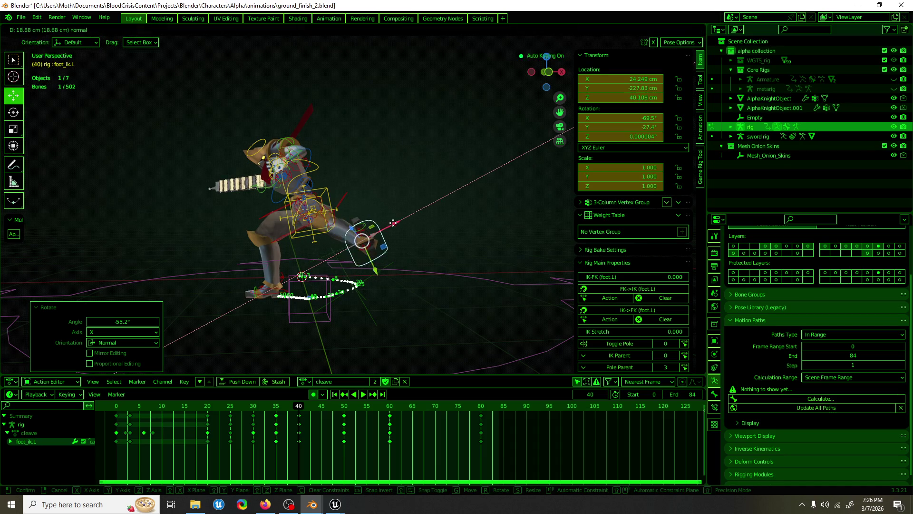
click(371, 248)
middle_drag(370, 247, 326, 253)
Rotate thigh_ik.L -56.3° about its normal Y axis and save ground_finish_2.blend.
click(318, 221)
mouse_move(318, 220)
middle_down()
mouse_move(395, 236)
mouse_move(376, 224)
mouse_move(395, 222)
mouse_move(342, 221)
middle_up()
scroll(358, 216, up, 3)
key(r)
mouse_move(342, 220)
mouse_down()
mouse_move(326, 244)
mouse_move(346, 243)
mouse_up()
mouse_move(347, 242)
middle_down()
mouse_move(388, 266)
mouse_move(339, 286)
mouse_move(371, 136)
mouse_move(279, 152)
mouse_move(467, 181)
mouse_move(362, 171)
mouse_move(379, 189)
mouse_move(414, 183)
mouse_move(366, 248)
mouse_move(387, 220)
mouse_move(412, 222)
middle_up()
key(ctrl+s)
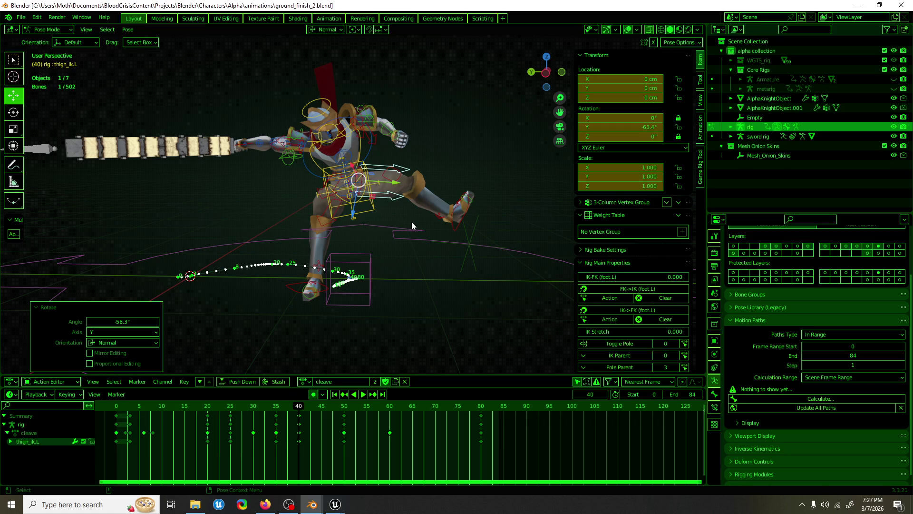
Play back, then select foot_ik.L at frame 50 and move it.
key(space)
mouse_move(251, 410)
mouse_down()
mouse_move(340, 417)
mouse_move(281, 420)
mouse_move(346, 415)
mouse_up()
click(475, 206)
middle_drag(476, 206, 339, 213)
drag(325, 227, 278, 212)
middle_drag(278, 212, 478, 227)
Trackball-rotate foot_ik.L and slide it -7.7835 cm along its normal X axis.
key(shift+space)
key(r)
drag(498, 207, 470, 236)
key(shift+space)
key(g)
mouse_move(470, 236)
middle_down()
mouse_move(378, 233)
mouse_move(323, 195)
middle_up()
drag(323, 195, 313, 205)
mouse_move(312, 205)
middle_down()
mouse_move(446, 258)
mouse_move(402, 279)
mouse_move(331, 255)
mouse_move(306, 235)
mouse_move(321, 241)
mouse_move(323, 224)
middle_up()
click(265, 504)
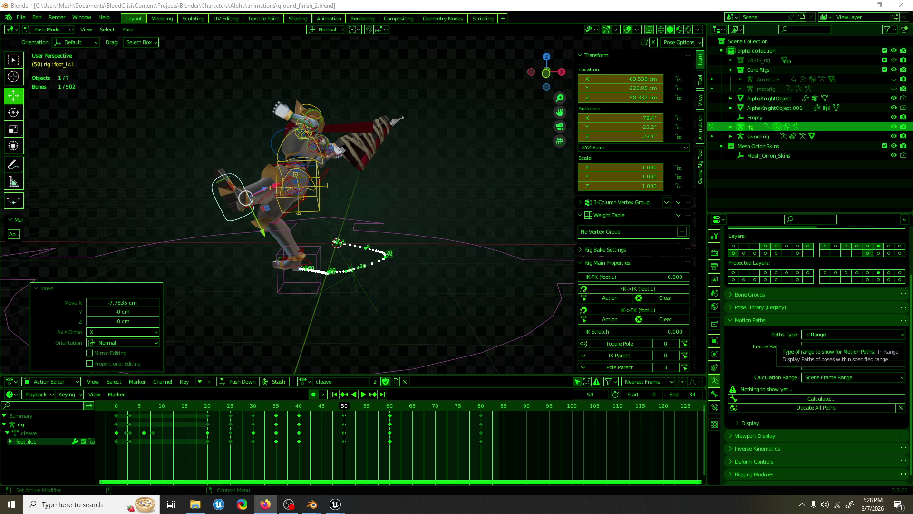
At frame 60, rotate the torso bone about its X axis.
mouse_move(370, 137)
middle_down()
mouse_move(382, 161)
mouse_move(406, 158)
mouse_move(333, 159)
mouse_move(375, 167)
mouse_move(353, 181)
mouse_move(463, 171)
mouse_move(510, 179)
mouse_move(184, 191)
mouse_move(345, 123)
mouse_move(377, 126)
middle_up()
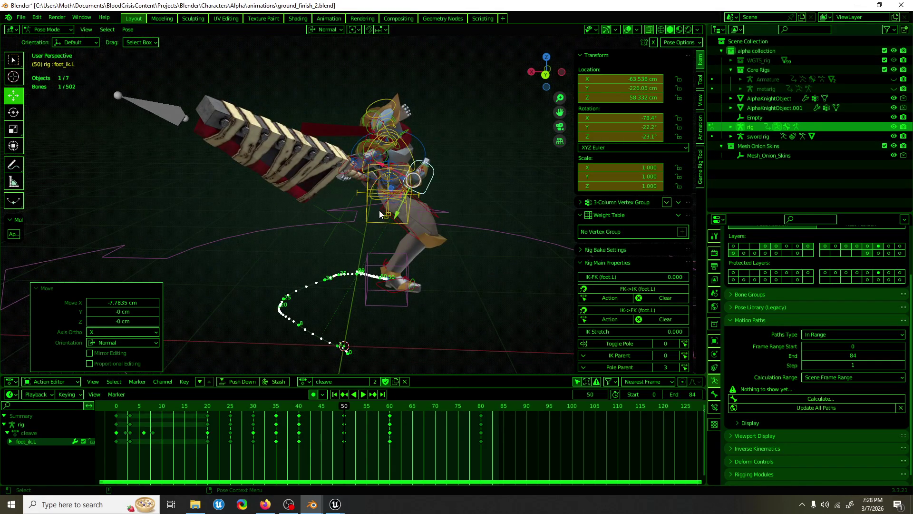
click(369, 216)
mouse_move(350, 406)
mouse_down()
mouse_move(289, 408)
mouse_move(390, 408)
mouse_up()
key(shift+space)
key(r)
mouse_move(411, 176)
mouse_down()
mouse_move(414, 200)
mouse_move(395, 161)
mouse_up()
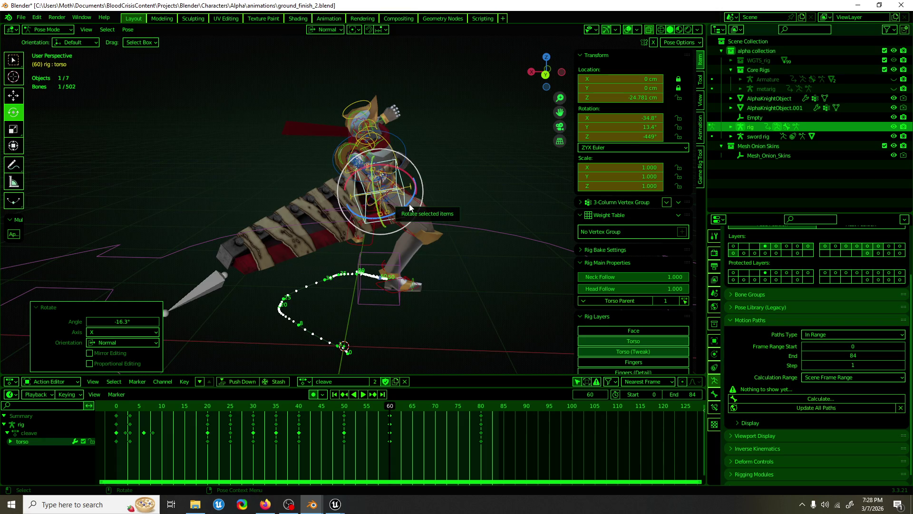
Rotate spine_fk.003 about Y with the rotation gizmo.
middle_drag(410, 204, 395, 194)
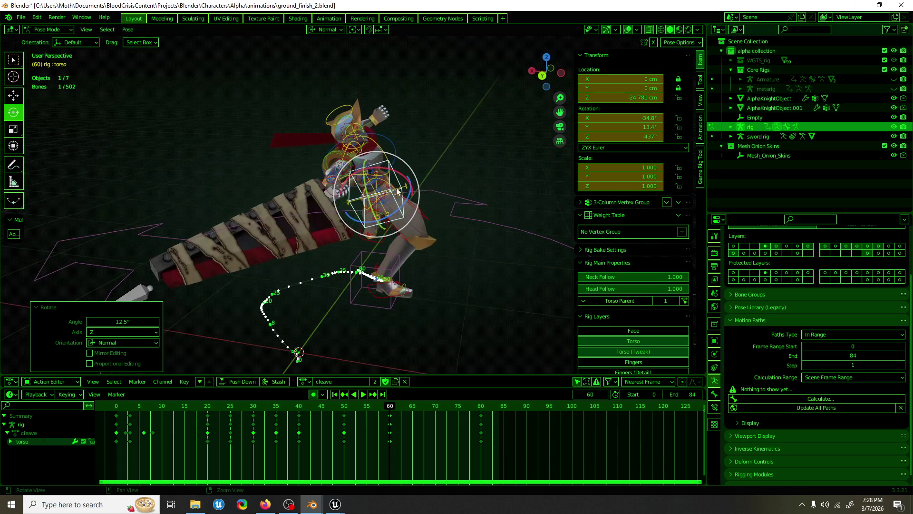
click(400, 159)
drag(400, 159, 384, 214)
mouse_move(384, 214)
alt+middle_down()
mouse_move(369, 229)
mouse_move(395, 175)
alt+middle_up()
Pull hand_ik.R 17.204 cm back along Y and review frames 50–60.
scroll(395, 175, up, 3)
click(428, 150)
key(w)
drag(428, 151, 431, 135)
mouse_move(432, 134)
alt+middle_down()
mouse_move(370, 51)
mouse_move(415, 183)
mouse_move(426, 150)
mouse_move(295, 155)
mouse_move(344, 174)
mouse_move(351, 165)
mouse_move(371, 185)
alt+middle_up()
mouse_move(388, 408)
mouse_down()
mouse_move(304, 408)
mouse_move(434, 410)
mouse_up()
mouse_move(424, 245)
middle_down()
mouse_move(341, 244)
mouse_move(415, 248)
middle_up()
Tilt the torso -11.9° about X at frame 70.
click(418, 241)
key(shift+space)
key(r)
drag(430, 198, 418, 218)
Rotate the chest and turn spine_fk.003 20.2° about Y.
mouse_move(419, 218)
middle_down()
mouse_move(241, 166)
mouse_move(333, 157)
middle_up()
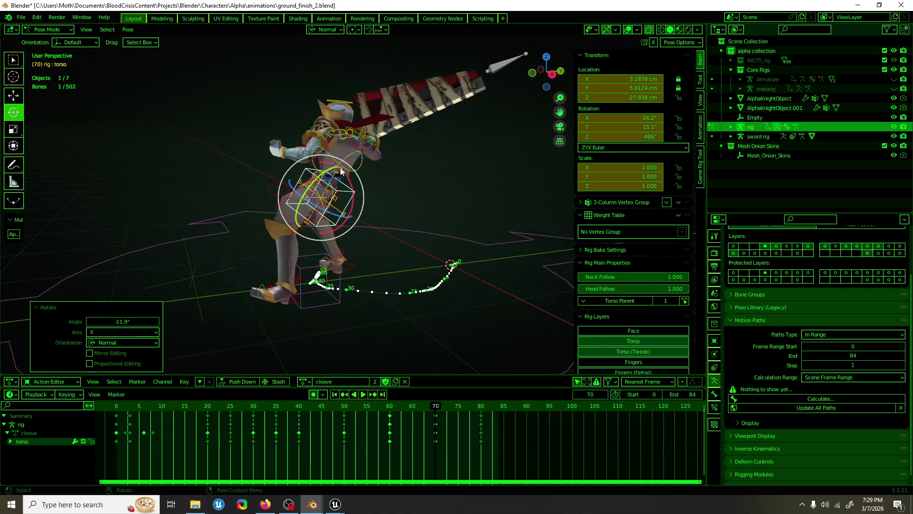
click(333, 157)
drag(367, 143, 368, 158)
middle_drag(369, 158, 446, 176)
click(393, 166)
drag(394, 166, 404, 174)
Rotate hand_ik.R 54.8° and move it to a new position on the sword.
middle_drag(404, 174, 386, 167)
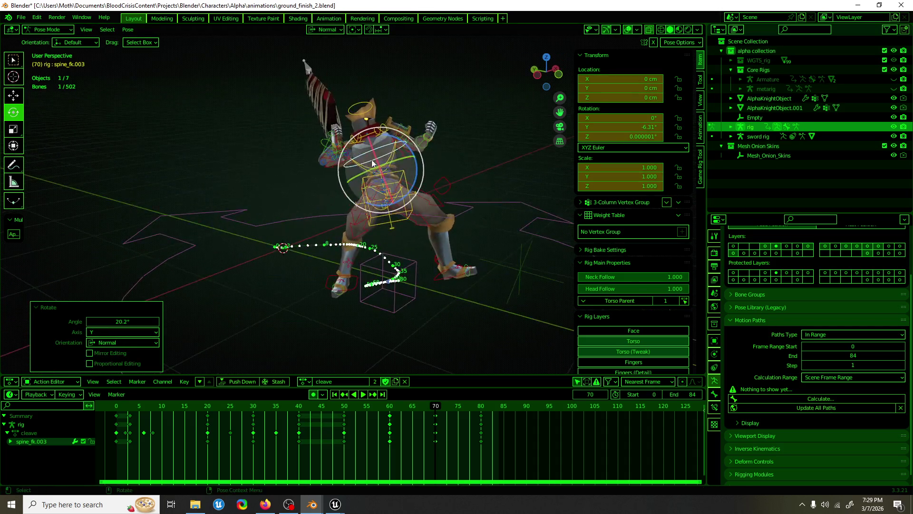
click(339, 144)
middle_drag(339, 143, 418, 138)
click(417, 138)
key(r)
click(413, 101)
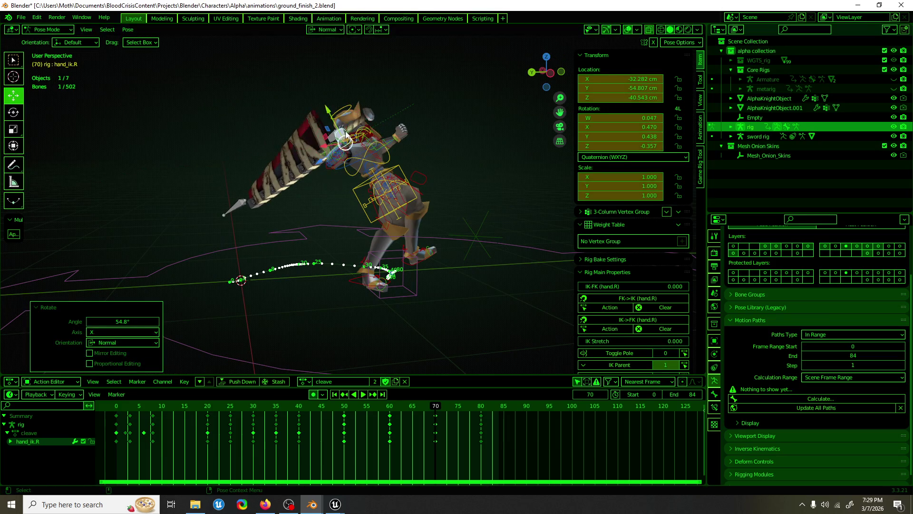
key(g)
click(308, 117)
Move hand_ik.R along X and re-rotate it with free trackball rotation.
mouse_move(308, 117)
middle_down()
mouse_move(438, 160)
mouse_move(388, 147)
middle_up()
key(g)
key(x)
click(386, 144)
key(r)
key(r)
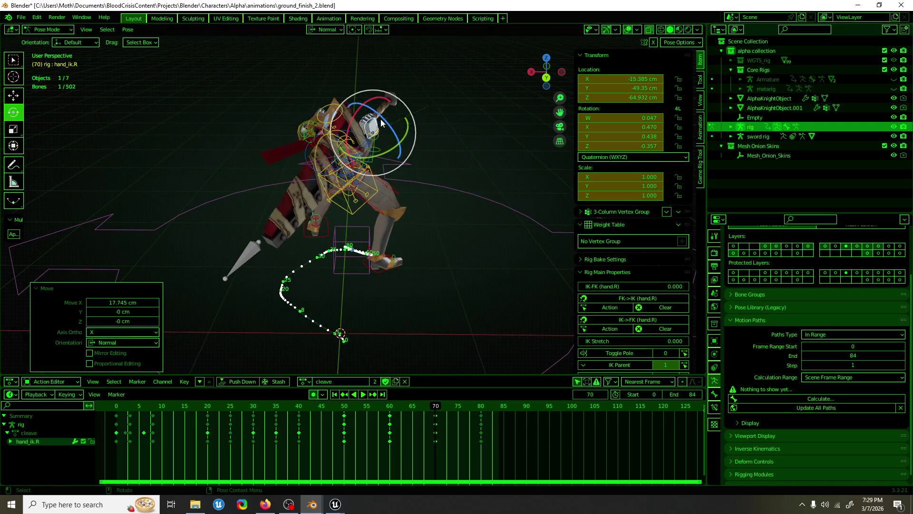
click(410, 158)
middle_drag(410, 159, 214, 148)
mouse_move(405, 282)
middle_down()
mouse_move(407, 308)
mouse_move(464, 299)
middle_up()
Play back to frame 55 and move hand_ik.R along its local Y.
key(space)
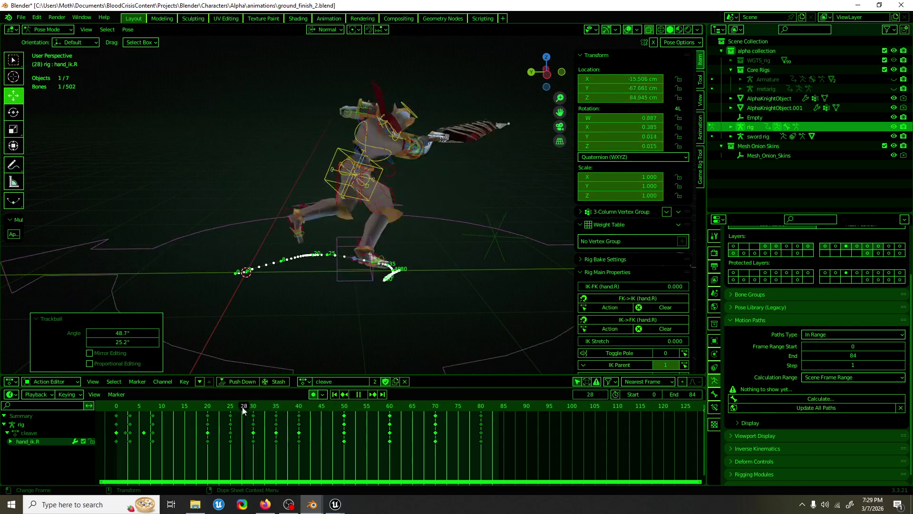
mouse_move(323, 408)
mouse_down()
mouse_move(368, 410)
mouse_move(292, 407)
mouse_move(369, 410)
mouse_up()
key(space)
key(space)
Rotate the right hand IK 15.5° about X at frame 55.
key(space)
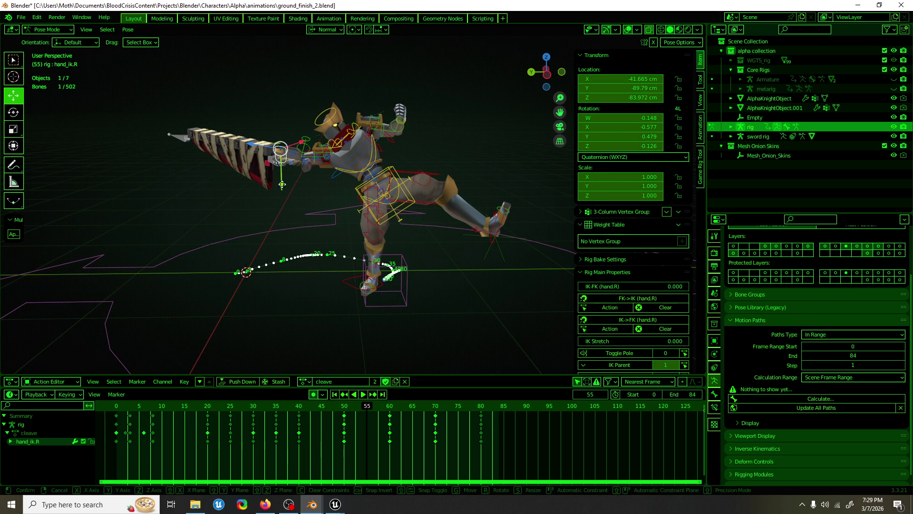
key(g)
key(y)
key(y)
click(283, 204)
mouse_move(366, 410)
mouse_down()
mouse_move(332, 407)
mouse_move(354, 410)
mouse_up()
key(space)
key(space)
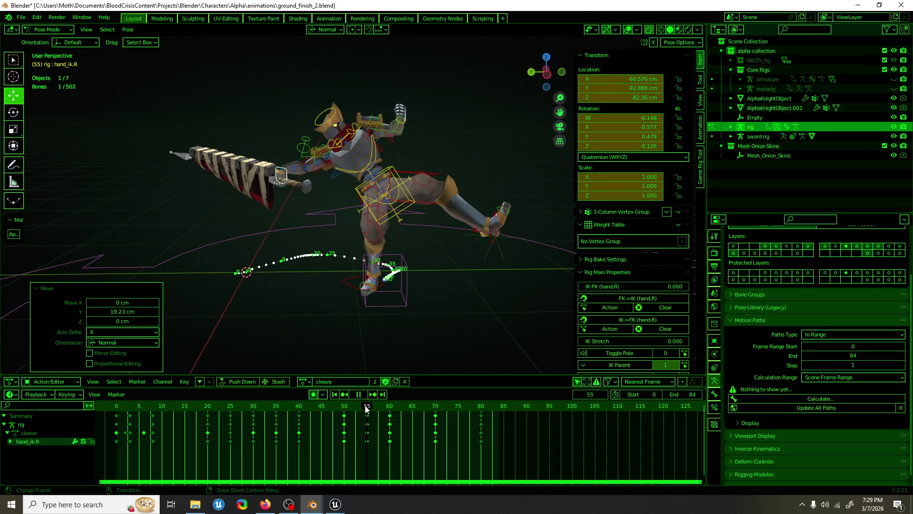
key(shift+space)
key(r)
drag(305, 152, 314, 169)
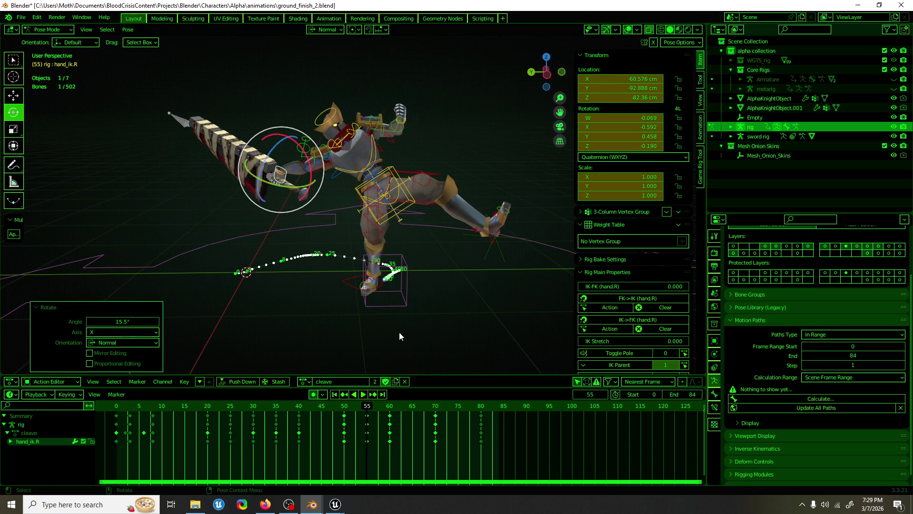
Replay frames 49–60 and rotate the right hand IK again at frame 60.
key(space)
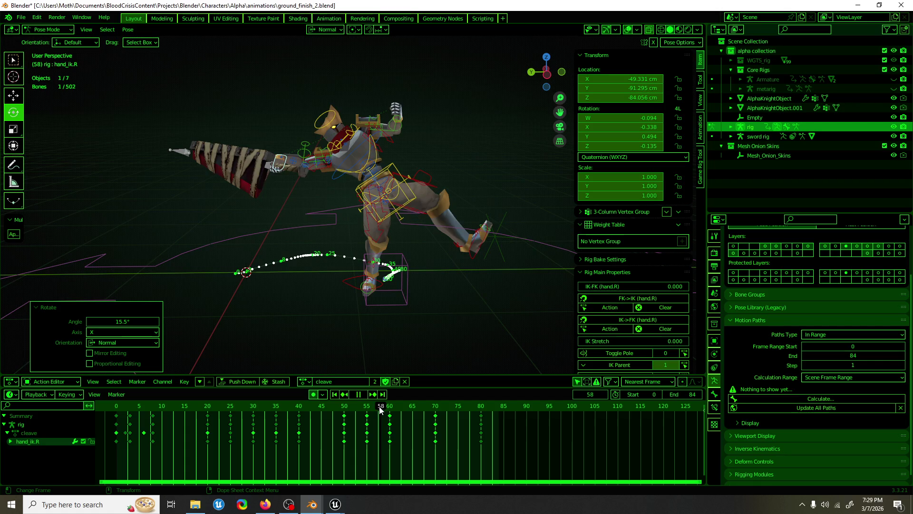
click(342, 408)
drag(341, 408, 380, 409)
key(space)
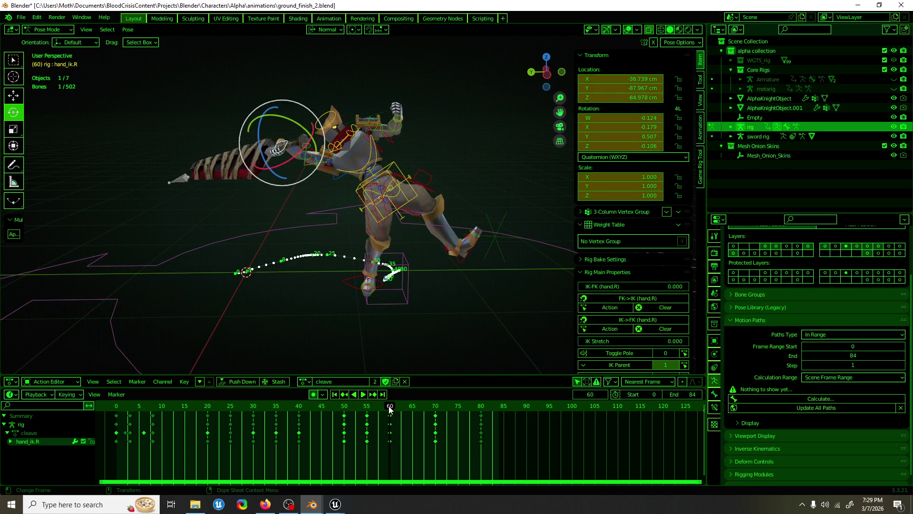
mouse_move(299, 128)
mouse_down()
mouse_move(291, 178)
mouse_move(268, 175)
mouse_move(246, 155)
mouse_move(244, 137)
mouse_move(267, 143)
mouse_up()
key(w)
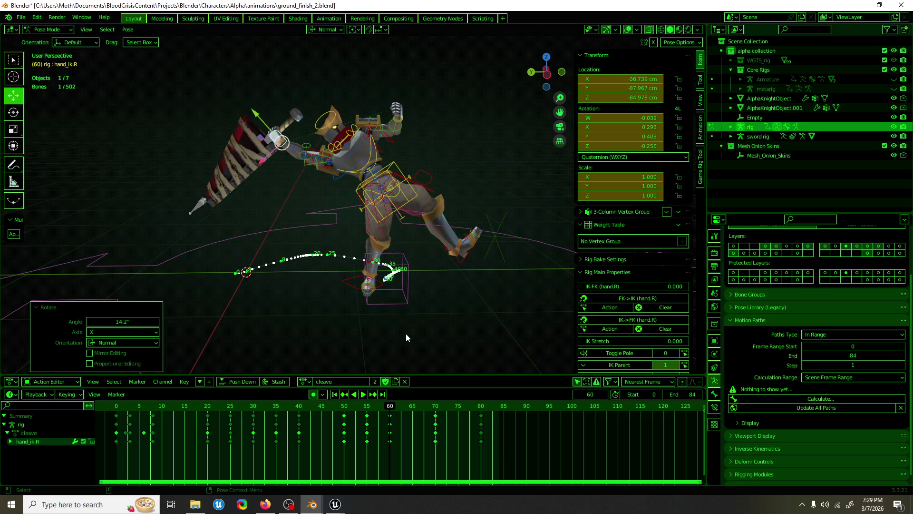
Scrub and play frames 52–61 to review the right hand motion.
click(356, 405)
key(space)
mouse_move(356, 405)
mouse_down()
mouse_move(381, 402)
mouse_move(352, 404)
mouse_up()
drag(358, 402, 395, 399)
key(space)
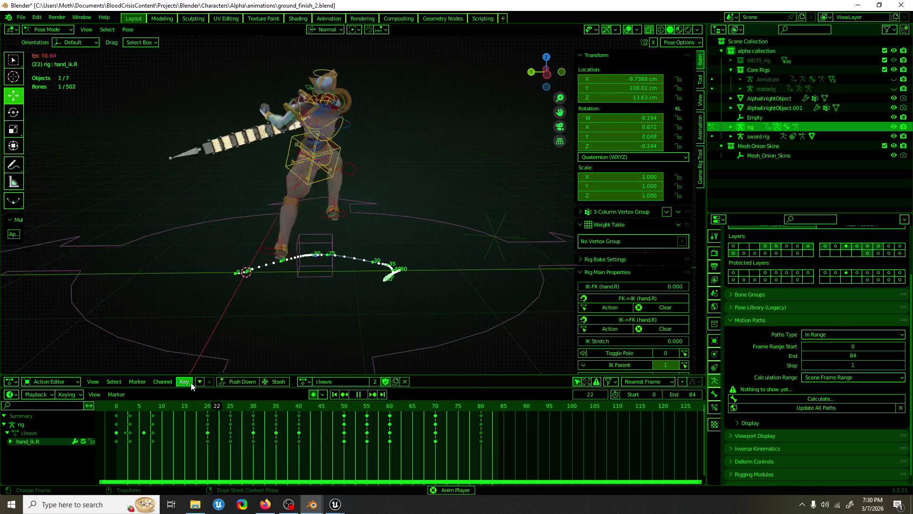
key(space)
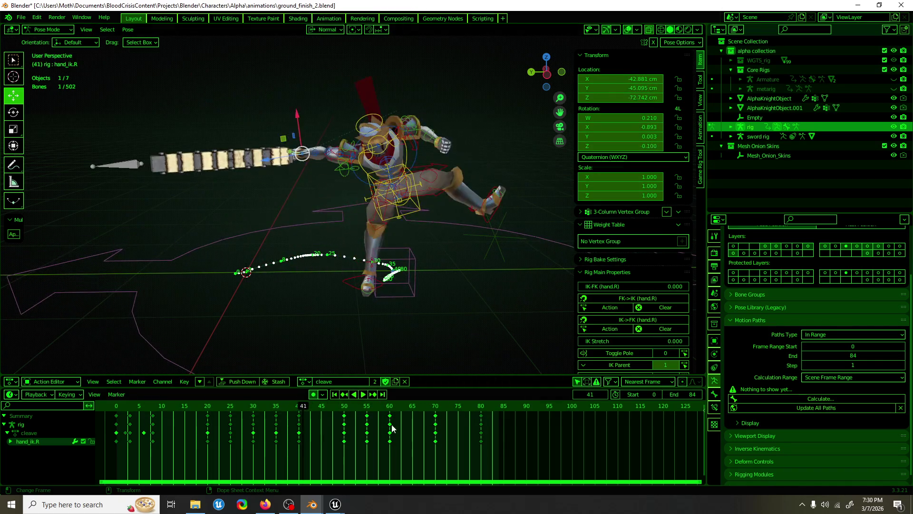
Delete the frame-55 keys, abandoning an attempted shift of the frame-60 keys.
drag(390, 420, 408, 422)
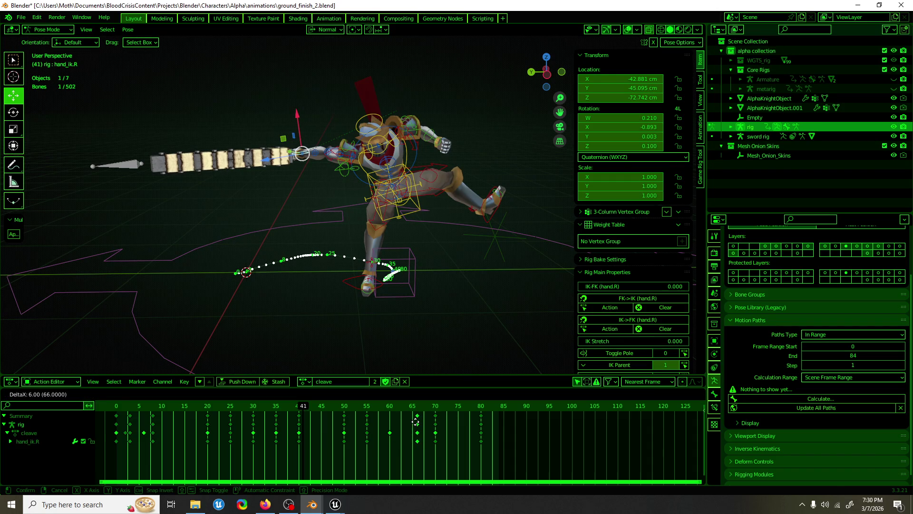
key(Escape)
click(370, 416)
key(Delete)
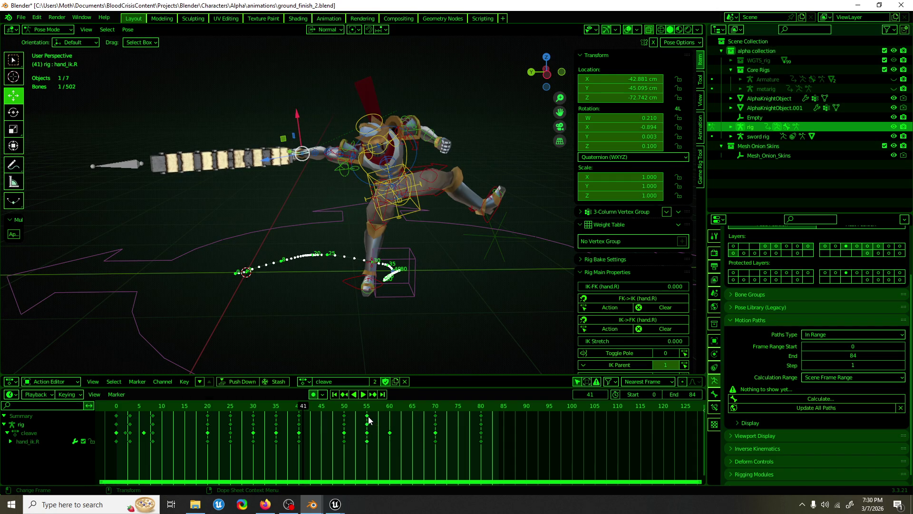
Save ground_finish_2.blend during playback, toggling viewport overlays off and back on.
key(space)
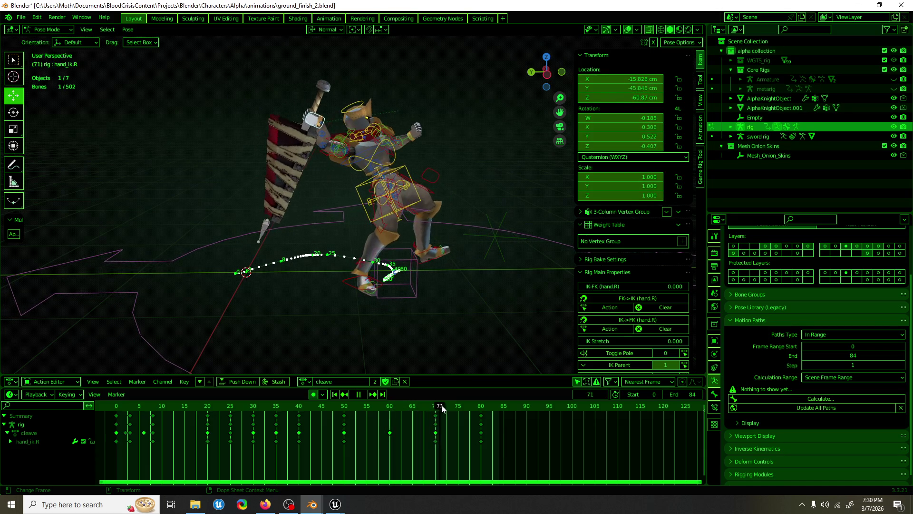
mouse_move(53, 372)
middle_down()
mouse_move(173, 291)
mouse_move(326, 310)
mouse_move(281, 284)
mouse_move(436, 197)
mouse_move(435, 208)
middle_up()
key(ctrl+s)
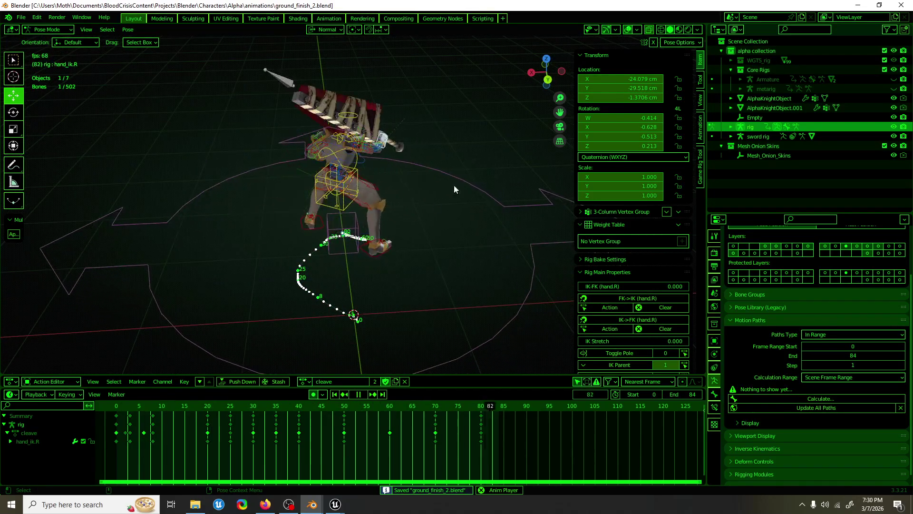
click(627, 29)
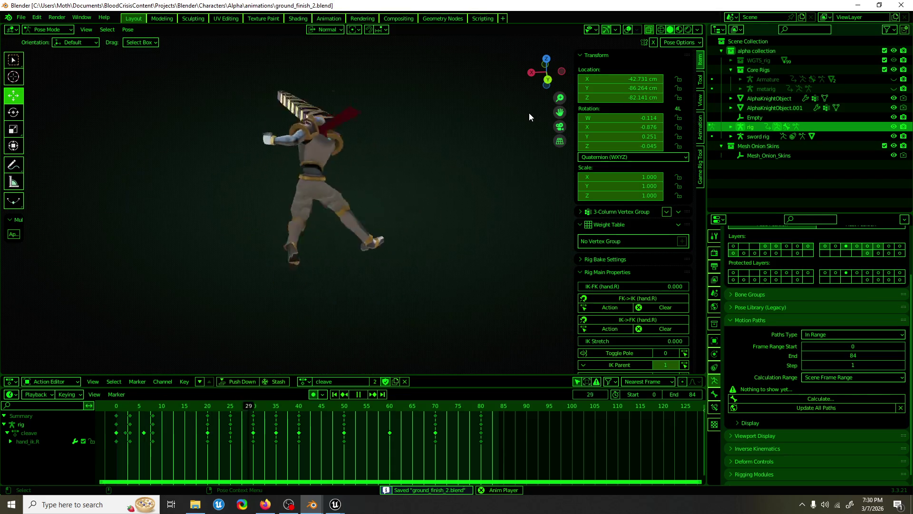
key(space)
click(627, 29)
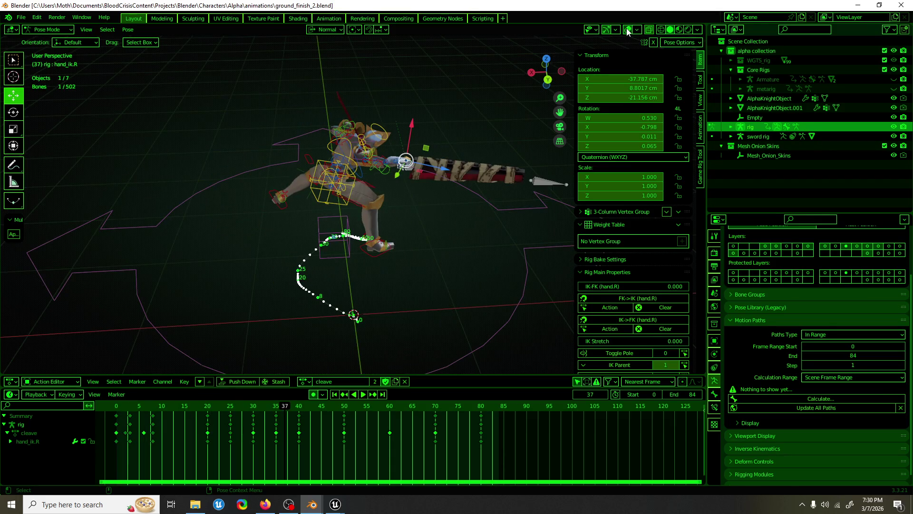
key(space)
middle_drag(337, 186, 370, 202)
Select foot_ik.L and lower it along Y at frame 50.
click(252, 180)
middle_drag(251, 181, 272, 194)
key(Right)
middle_drag(305, 295, 424, 219)
drag(418, 202, 425, 245)
middle_drag(509, 274, 566, 272)
Rotate the left foot 23.5° about X and adjust its position and height.
key(r)
mouse_move(472, 180)
mouse_down()
mouse_move(476, 205)
mouse_move(418, 247)
mouse_up()
key(g)
click(418, 246)
mouse_move(418, 247)
middle_down()
mouse_move(295, 264)
mouse_move(304, 265)
mouse_move(223, 249)
mouse_move(301, 212)
middle_up()
key(g)
click(285, 257)
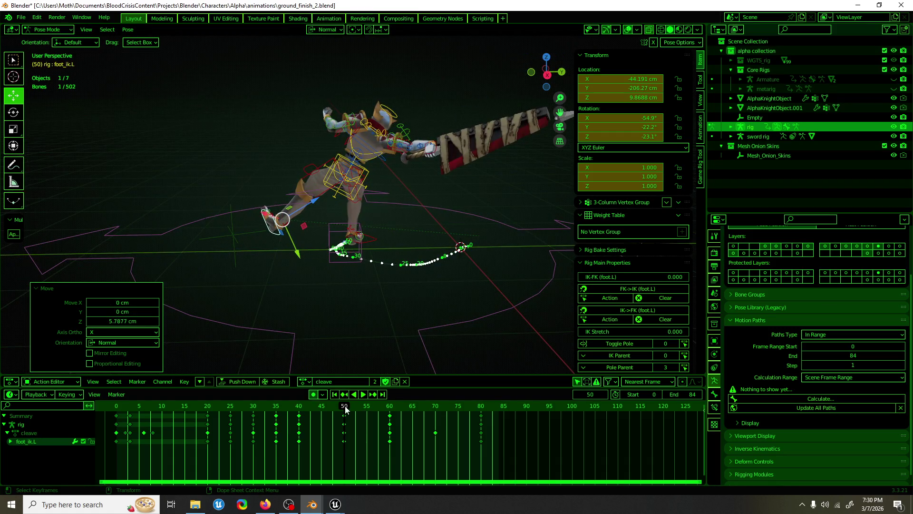
Copy the frame-80 left foot pose onto frame 60.
key(space)
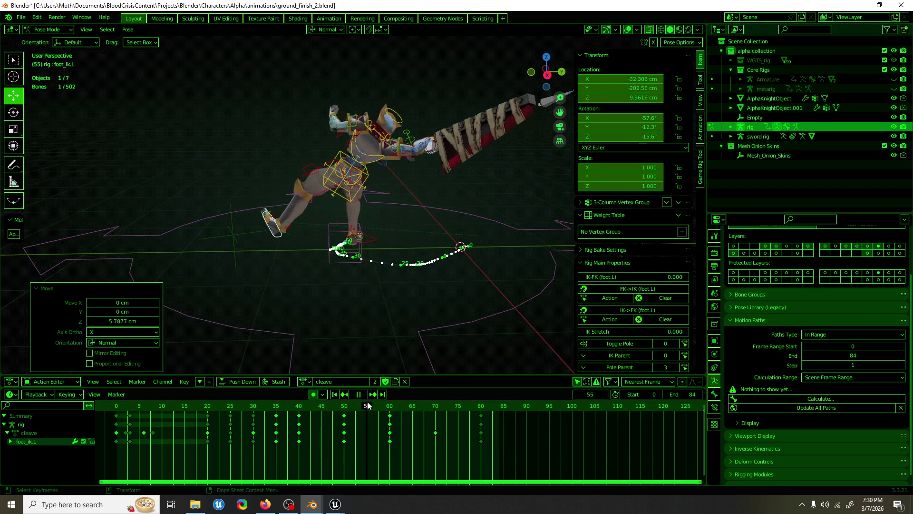
key(space)
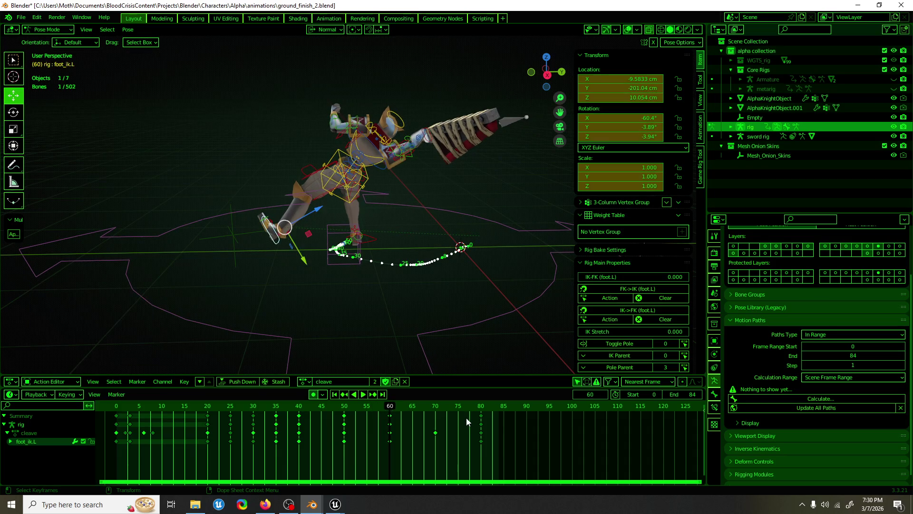
key(ctrl+c)
key(ctrl+v)
mouse_move(384, 369)
middle_down()
mouse_move(384, 360)
mouse_move(444, 362)
mouse_move(409, 402)
middle_up()
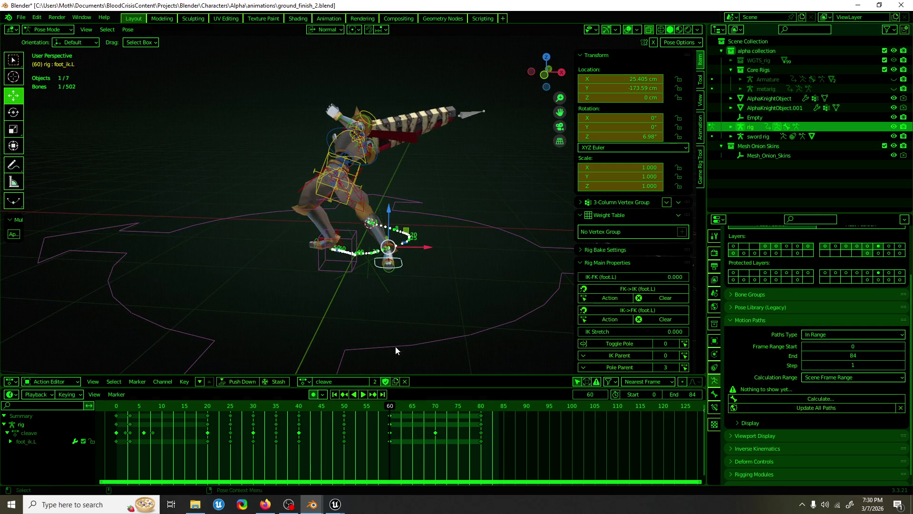
middle_drag(396, 351, 410, 321)
Slide the frame-60 left foot along X and Y, about 11 cm and 21.94 cm.
drag(418, 247, 366, 248)
mouse_move(366, 249)
middle_down()
mouse_move(238, 262)
mouse_move(331, 239)
middle_up()
drag(331, 236, 295, 239)
middle_drag(295, 239, 187, 246)
drag(344, 216, 311, 215)
mouse_move(393, 404)
mouse_down()
mouse_move(328, 406)
mouse_move(446, 406)
mouse_up()
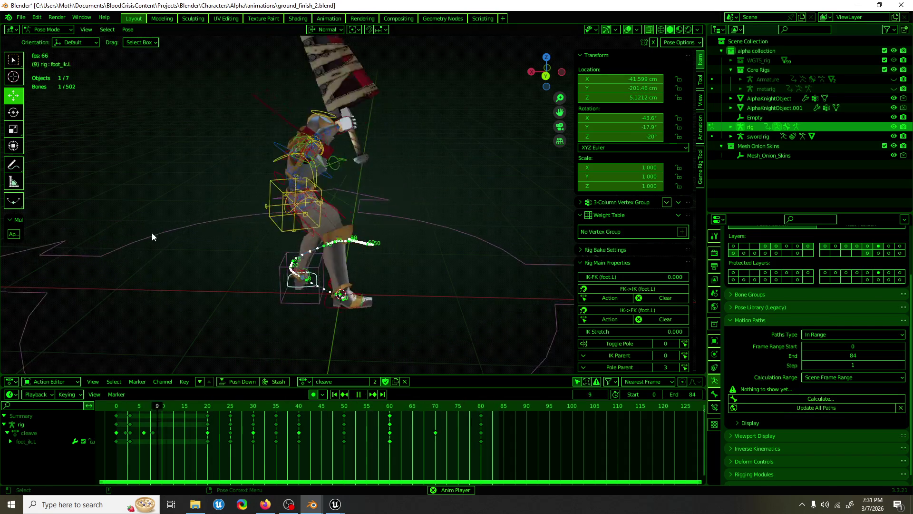
At frame 35, rotate the left foot IK about 38° and reposition it.
key(space)
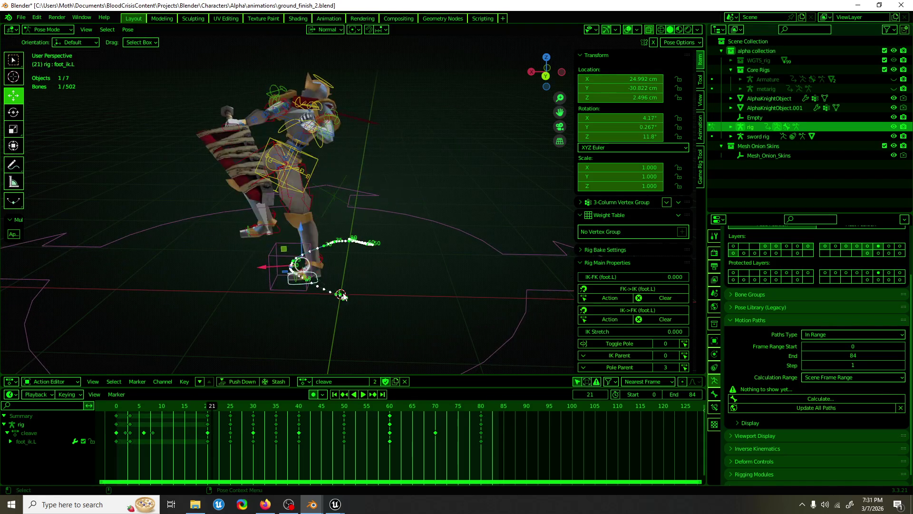
key(space)
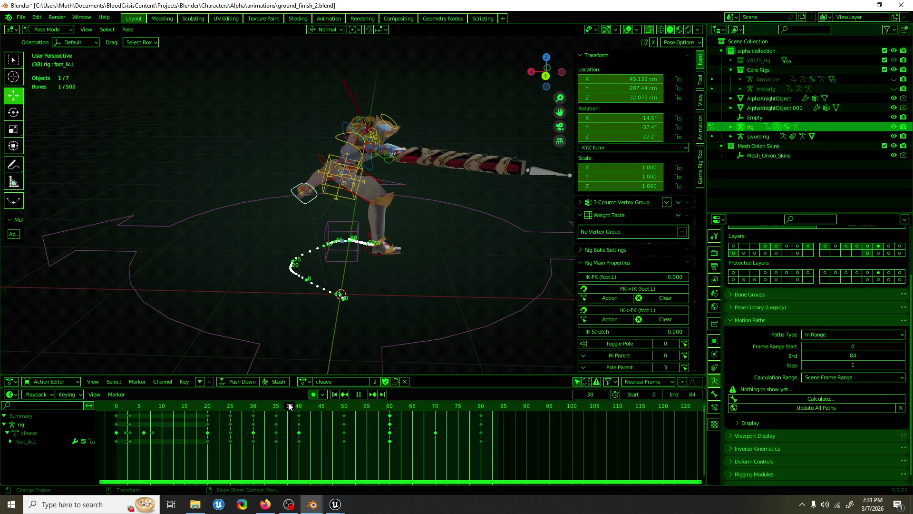
drag(289, 406, 276, 405)
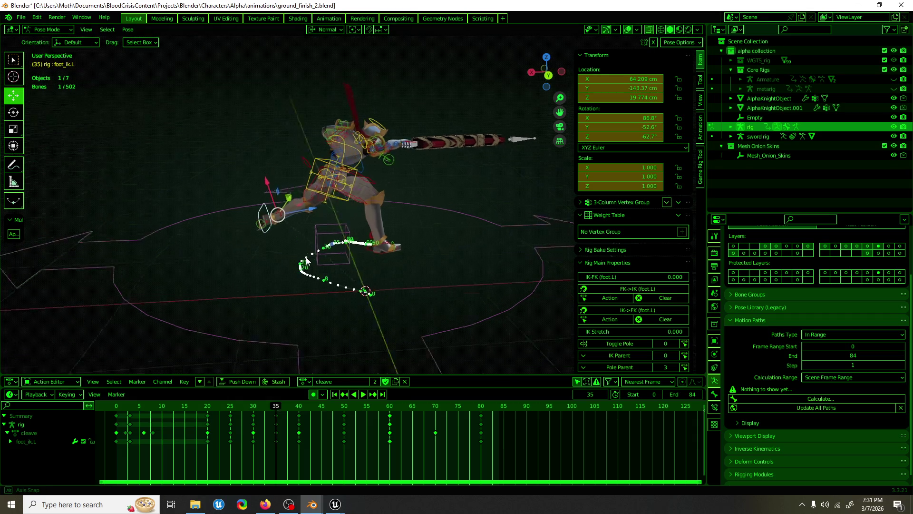
key(Escape)
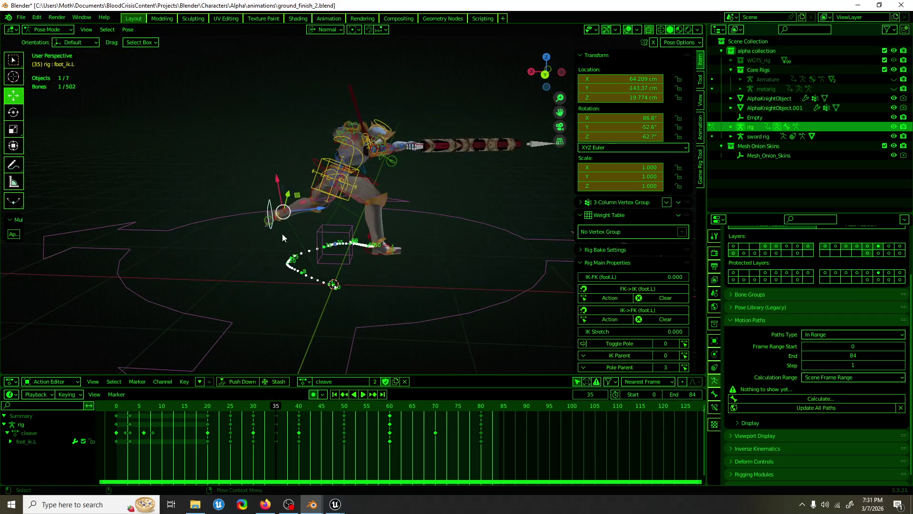
key(e)
mouse_move(296, 230)
mouse_down()
mouse_move(299, 240)
mouse_move(312, 226)
mouse_up()
key(w)
drag(252, 200, 324, 200)
drag(328, 195, 340, 197)
Play and scrub frames 24–40 to review the foot placement.
mouse_move(340, 197)
middle_down()
mouse_move(352, 208)
mouse_move(467, 207)
mouse_move(385, 211)
mouse_move(342, 286)
middle_up()
key(space)
click(231, 408)
mouse_move(232, 408)
mouse_down()
mouse_move(383, 405)
mouse_move(316, 405)
mouse_move(344, 406)
mouse_up()
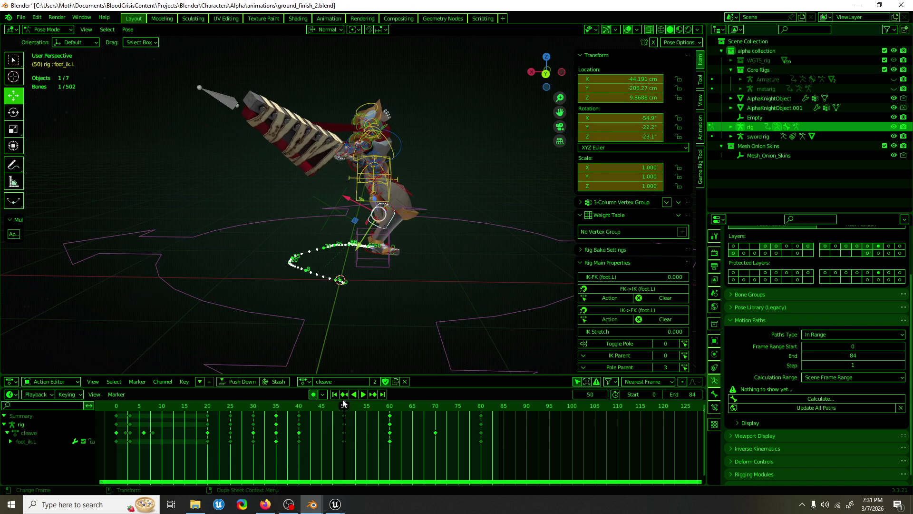
At frame 50, move and rotate the left foot IK.
drag(360, 230, 334, 227)
key(r)
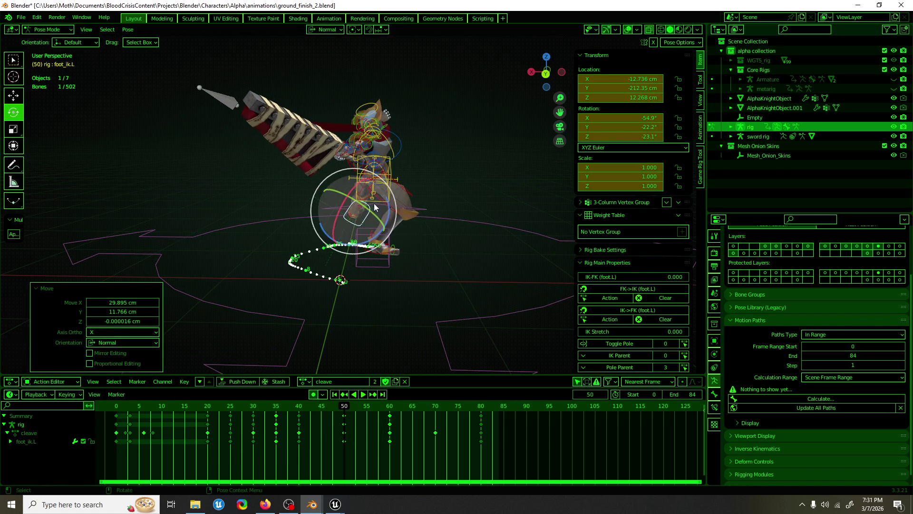
click(367, 249)
mouse_move(367, 249)
middle_down()
mouse_move(506, 244)
mouse_move(386, 230)
middle_up()
Shift the left foot along X and raise it 3.69 cm along normal Z.
key(g)
drag(385, 231, 388, 215)
click(388, 215)
mouse_move(388, 215)
middle_down()
mouse_move(299, 215)
mouse_move(362, 233)
middle_up()
key(g)
click(323, 236)
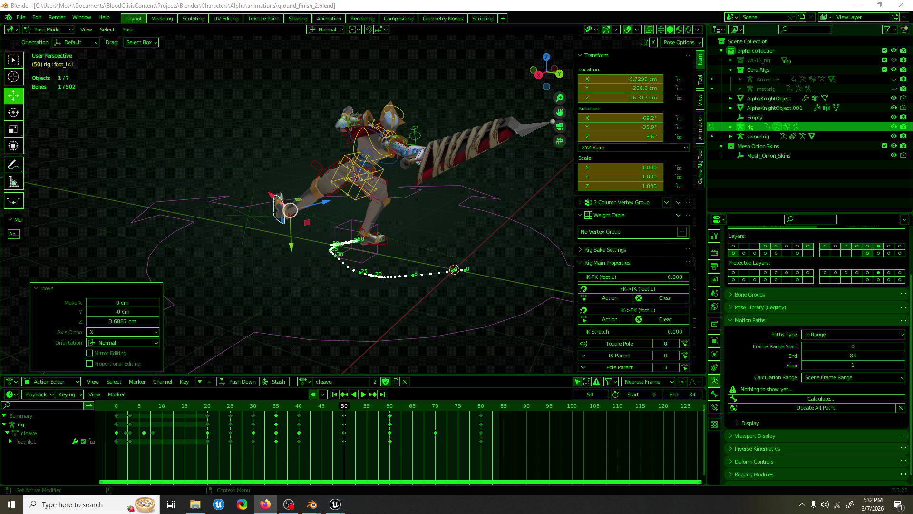
Return to Blender and save ground_finish_2.blend.
key(alt+Tab)
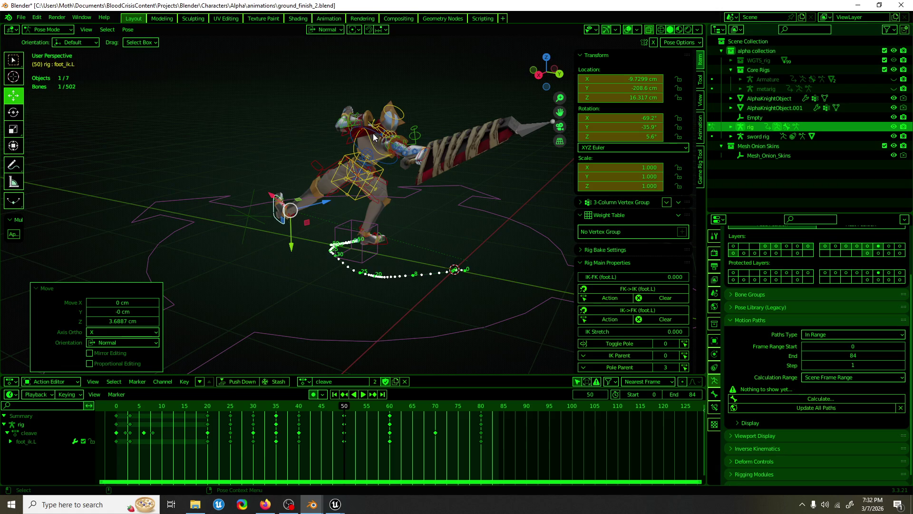
mouse_move(378, 177)
middle_down()
mouse_move(386, 197)
mouse_move(140, 196)
mouse_move(123, 185)
mouse_move(314, 208)
mouse_move(475, 209)
mouse_move(438, 208)
middle_up()
key(ctrl+s)
Play the animation with overlays hidden, stop at frame 37, restore overlays and select thigh_ik.L.
key(space)
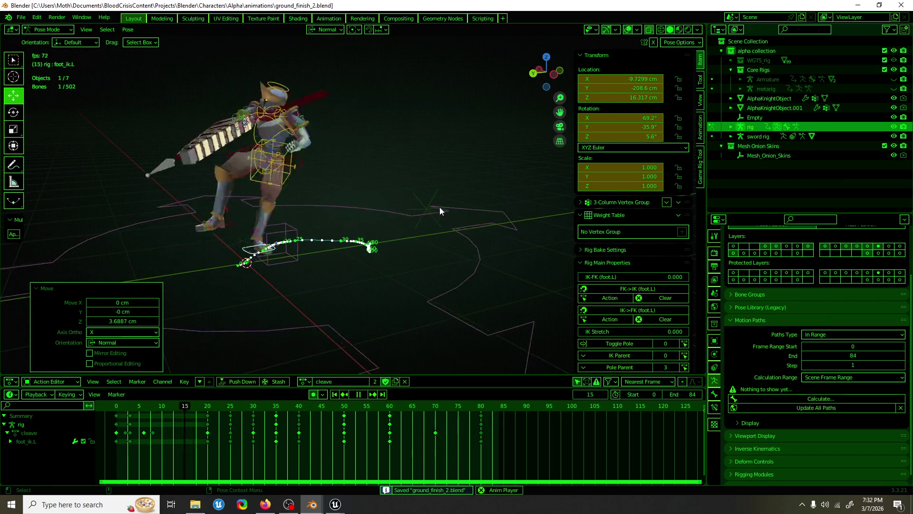
key(shift+alt+z)
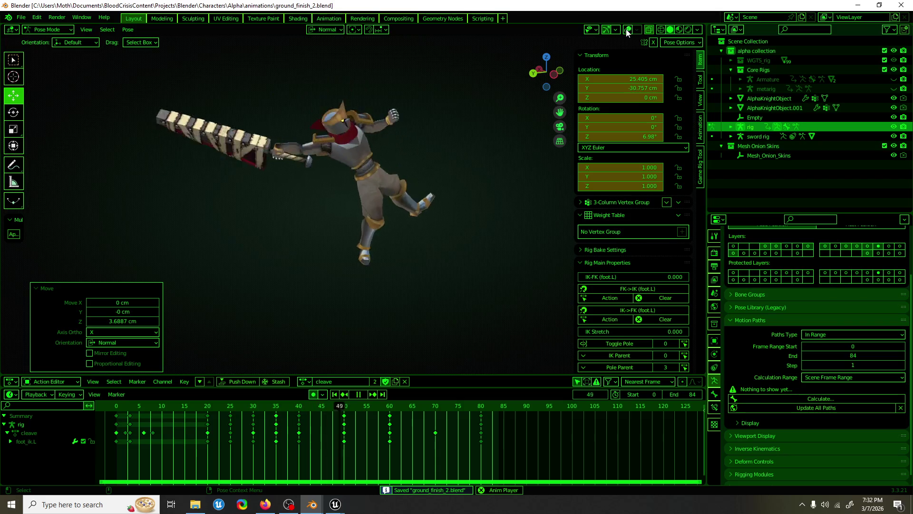
middle_drag(566, 110, 385, 176)
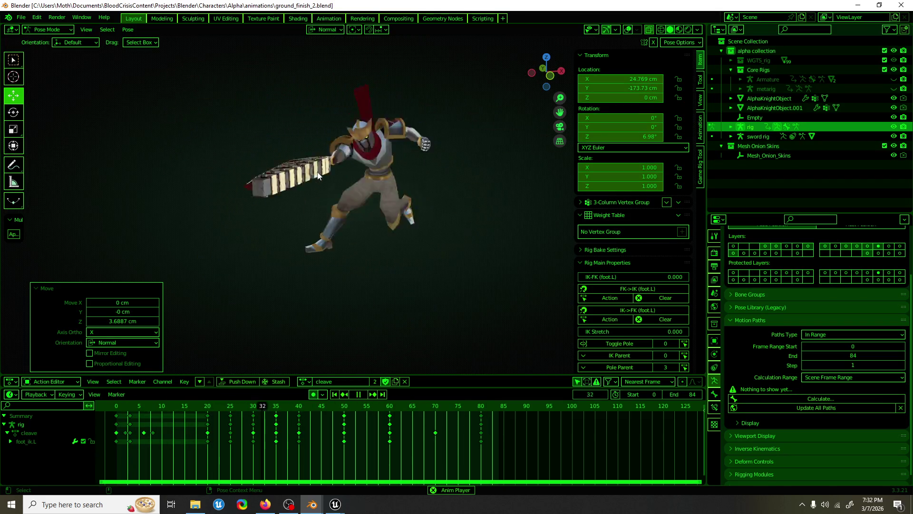
key(Escape)
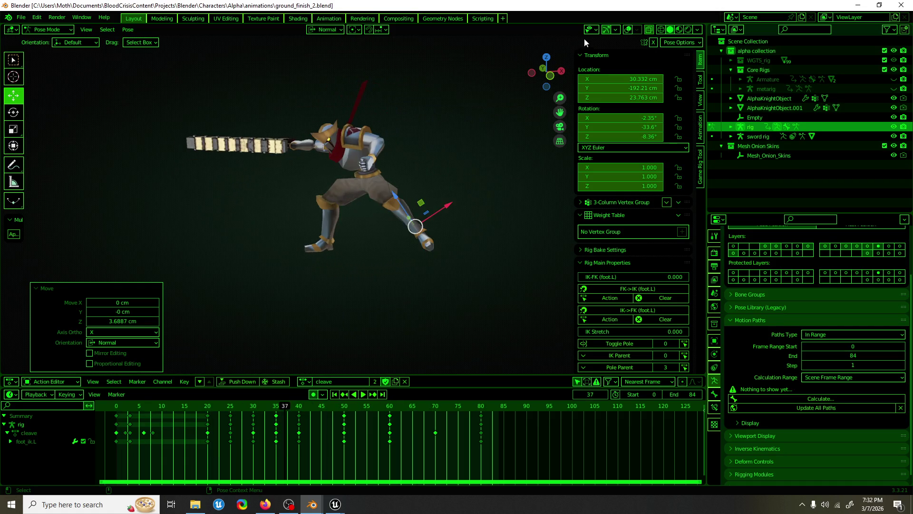
click(626, 29)
scroll(360, 202, up, 3)
click(413, 210)
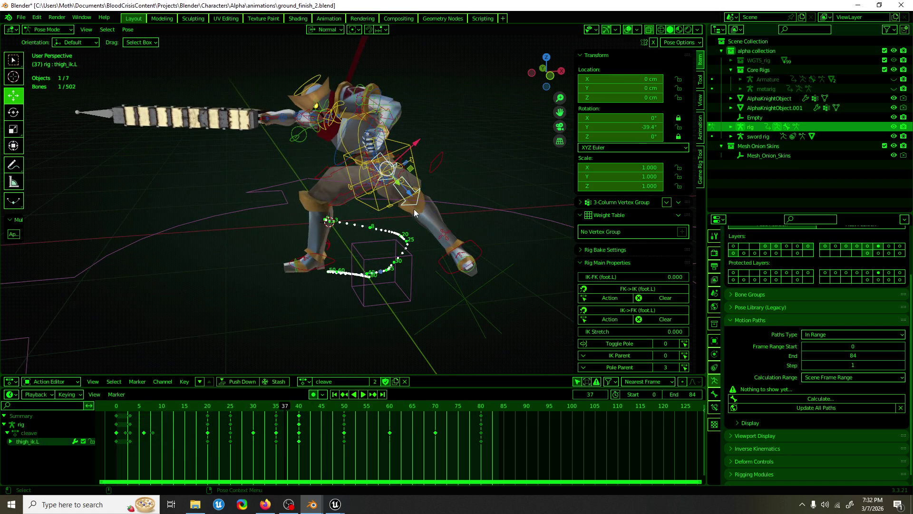
Select the torso bone at frame 41 and set rotation to Gimbal orientation.
key(space)
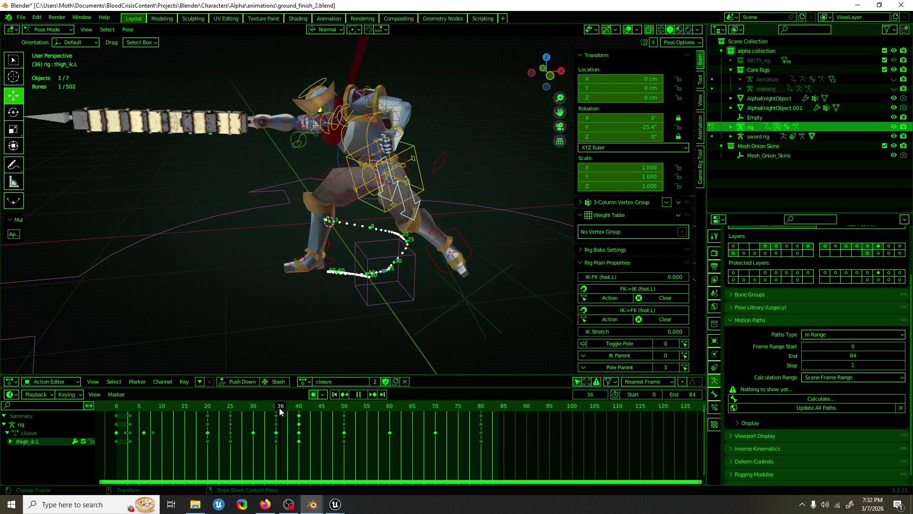
mouse_move(293, 410)
mouse_down()
mouse_move(316, 407)
mouse_move(267, 417)
mouse_move(327, 417)
mouse_up()
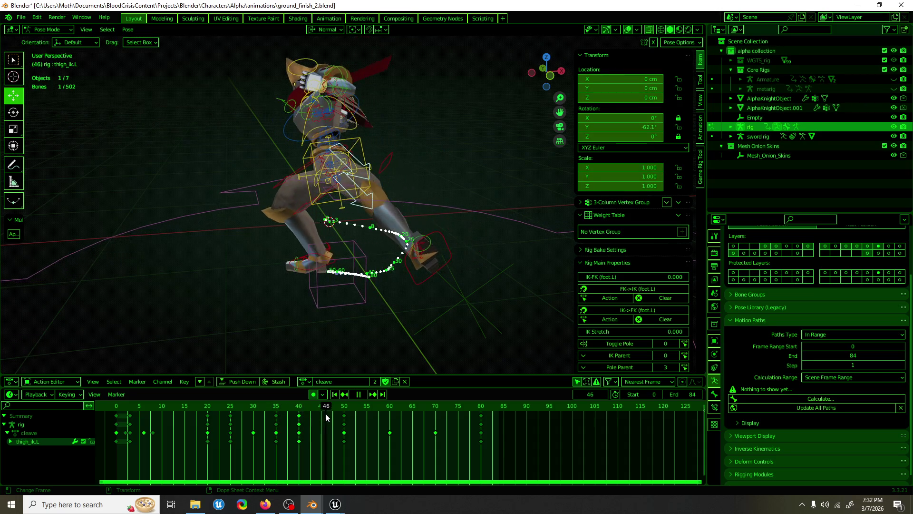
click(364, 160)
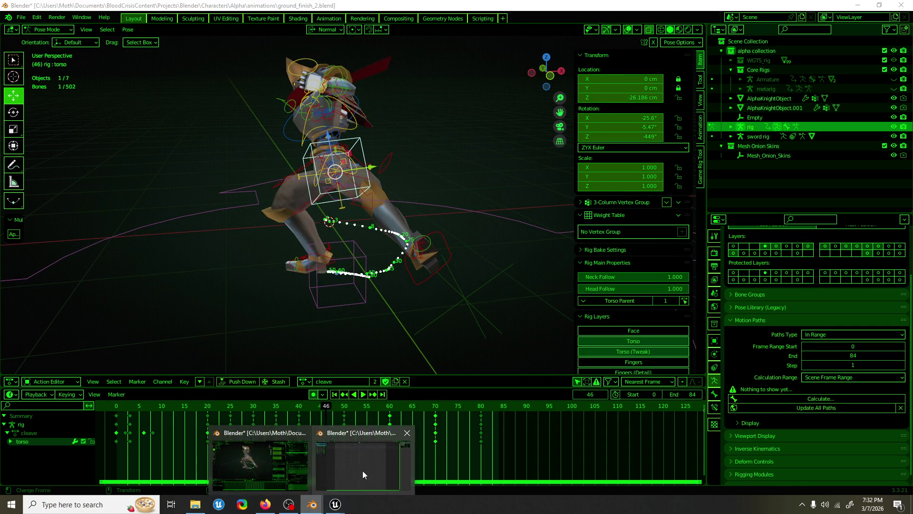
key(shift+space)
key(r)
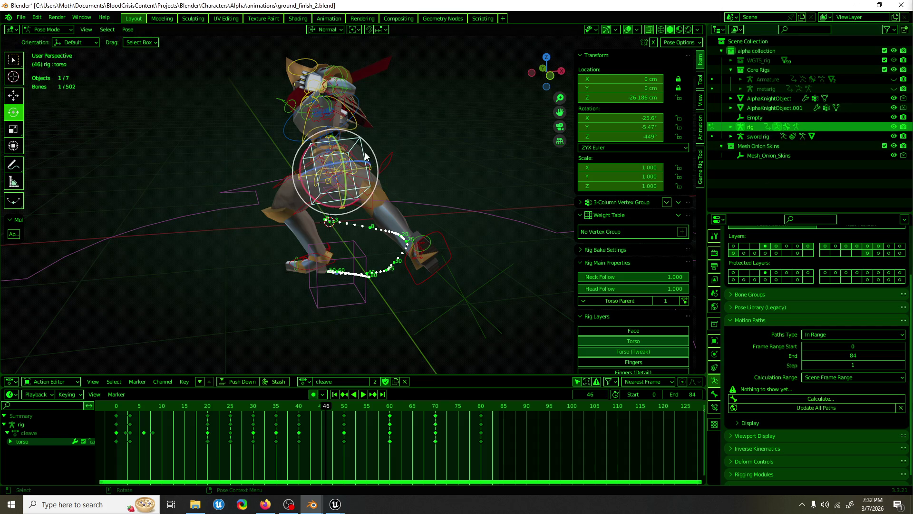
click(327, 30)
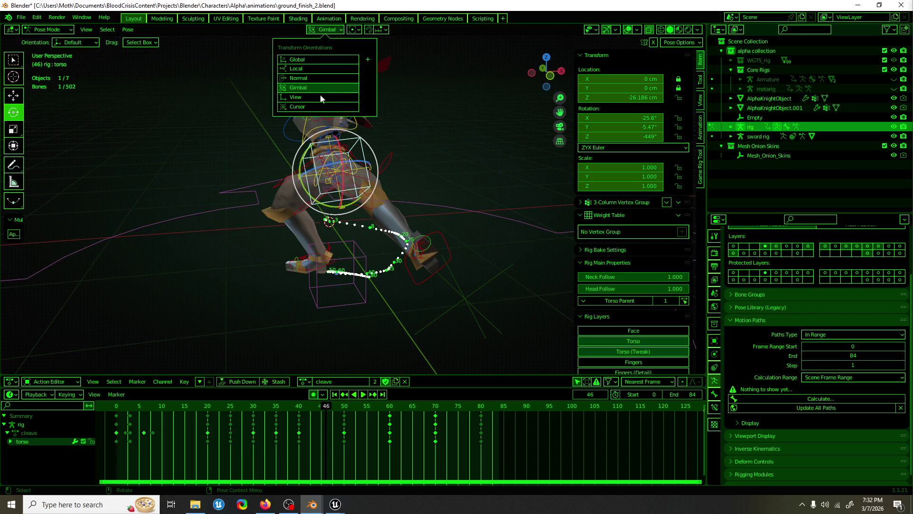
click(316, 88)
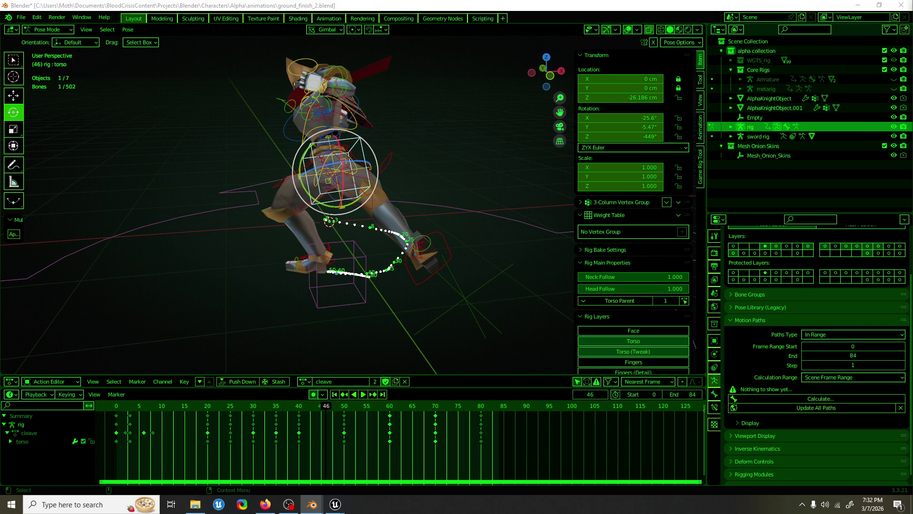
Tilt the torso slightly around its Y axis at frame 51 and play back to check.
key(space)
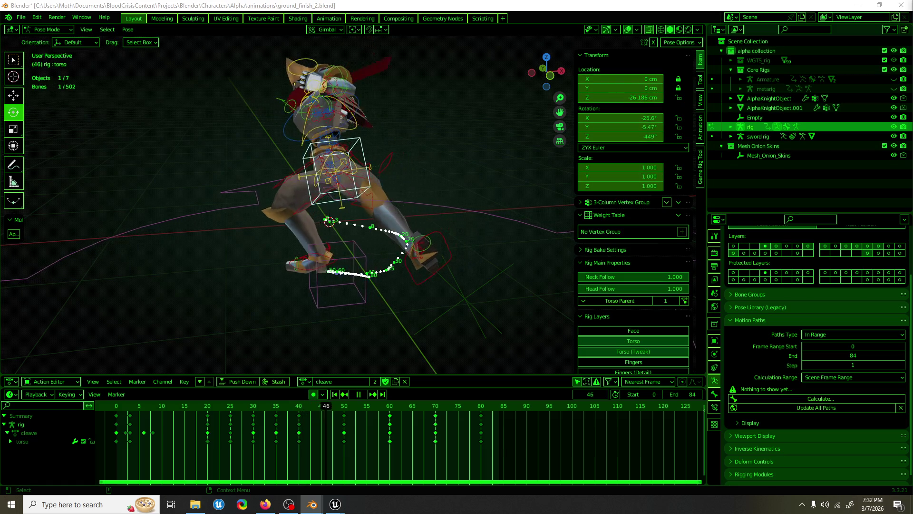
key(space)
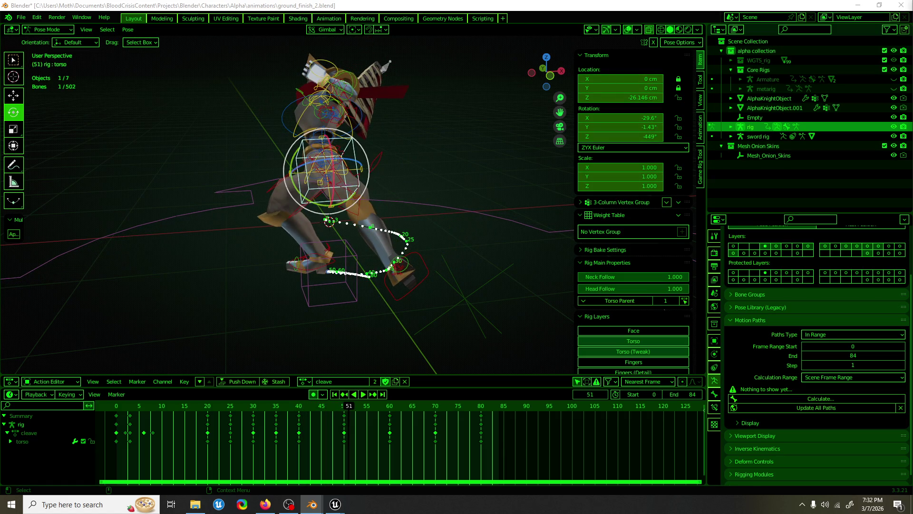
drag(348, 142, 352, 152)
key(space)
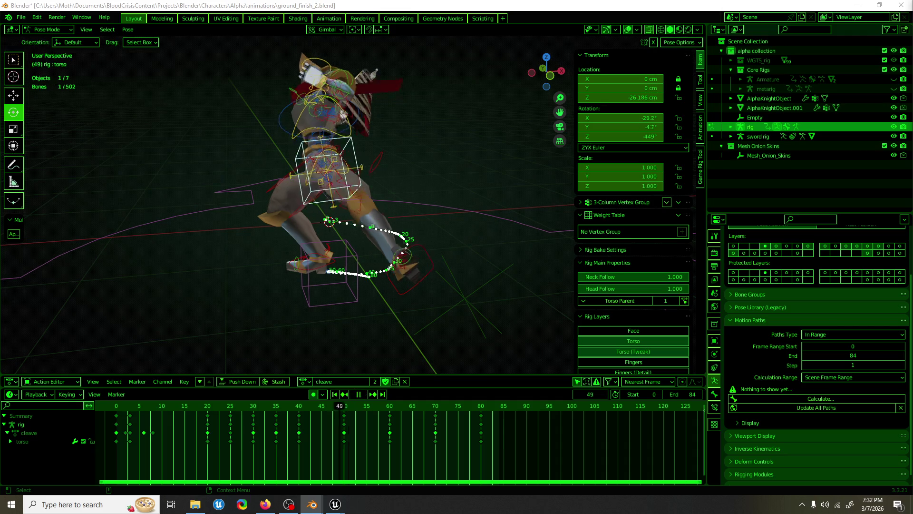
key(space)
Select foot_ik.L, calculate its motion path, and view it from the top.
click(467, 232)
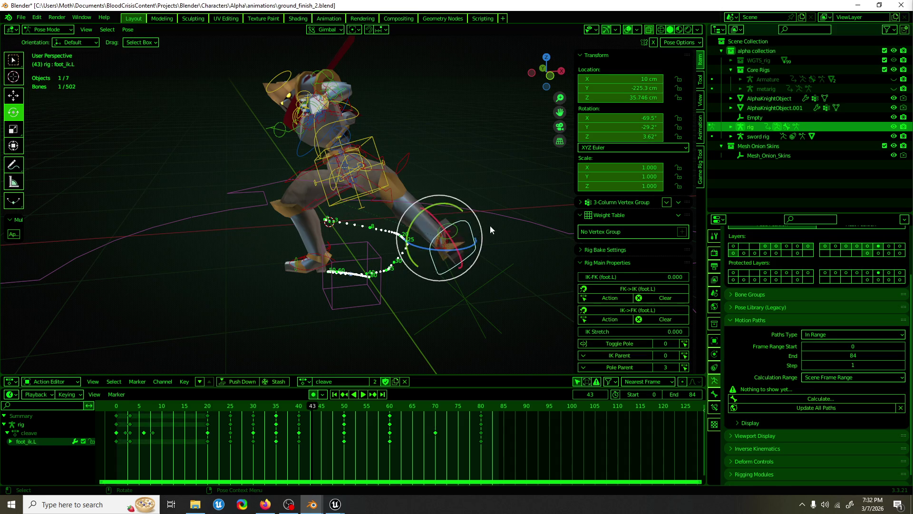
key(w)
middle_drag(514, 230, 517, 232)
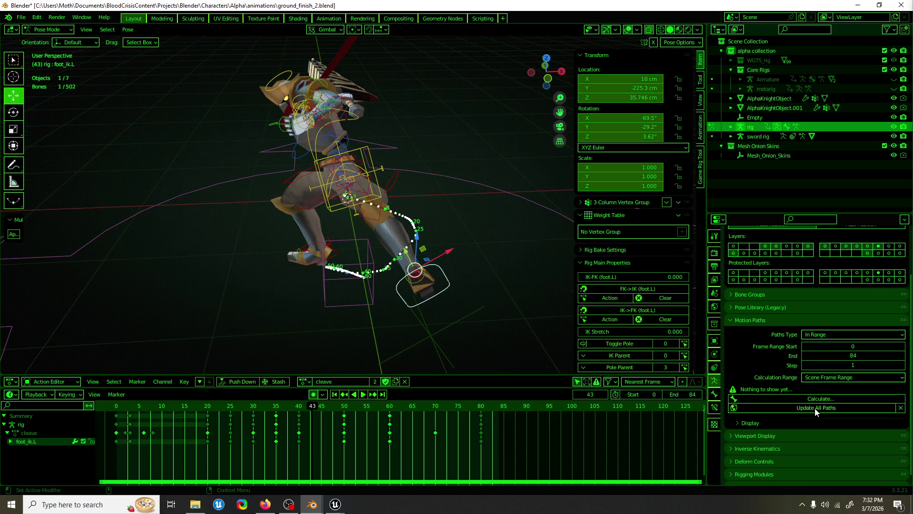
click(884, 397)
click(837, 452)
mouse_move(524, 333)
middle_down()
mouse_move(432, 290)
mouse_move(289, 307)
mouse_move(418, 309)
mouse_move(438, 301)
mouse_move(438, 273)
mouse_move(544, 330)
middle_up()
key(KP_7)
Move the left foot outward along X, then scrub through frames 48–50 to review.
mouse_move(240, 406)
mouse_down()
mouse_move(204, 404)
mouse_move(275, 400)
mouse_up()
drag(288, 175, 270, 178)
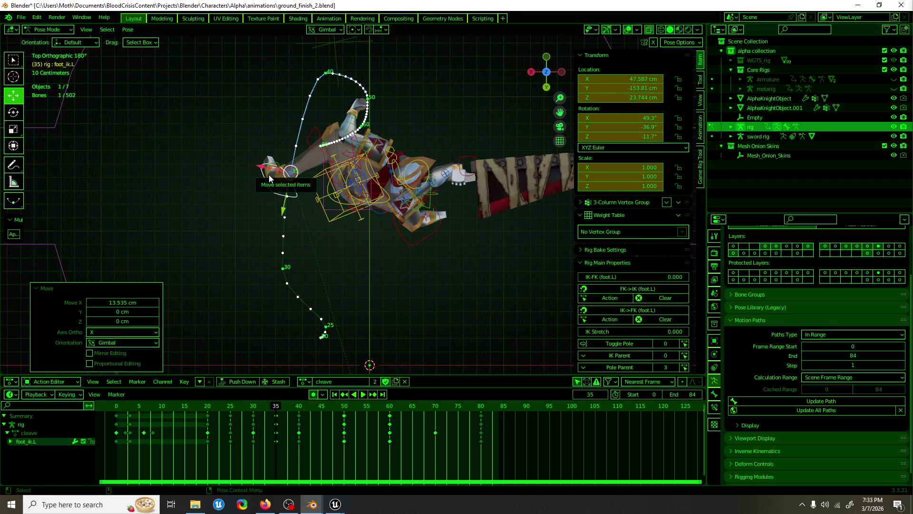
key(g)
key(x)
key(Return)
key(space)
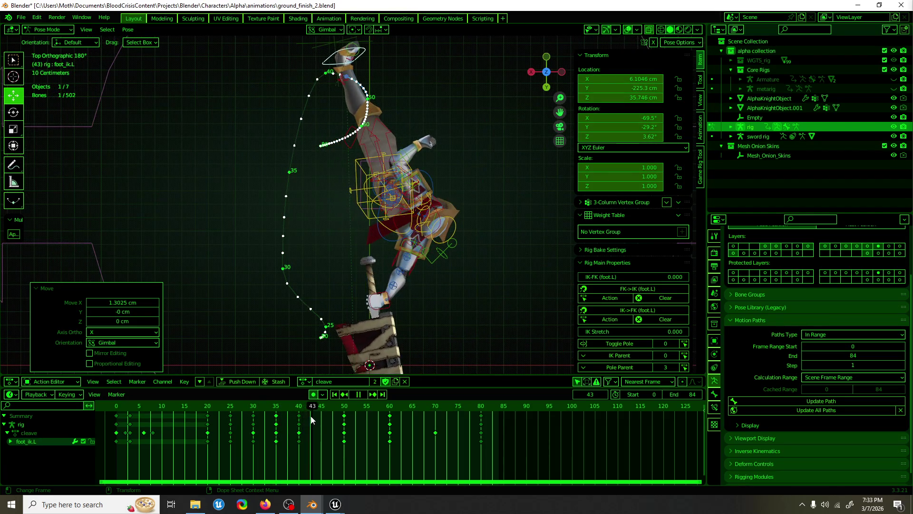
mouse_move(315, 415)
mouse_down()
mouse_move(298, 416)
mouse_move(344, 417)
mouse_up()
mouse_move(475, 157)
middle_down()
mouse_move(472, 134)
mouse_move(467, 149)
middle_up()
mouse_move(425, 180)
middle_down()
mouse_move(457, 227)
mouse_move(492, 230)
middle_up()
Switch to Normal orientation and tilt the left foot about 39.6° around X at frame 50.
key(space)
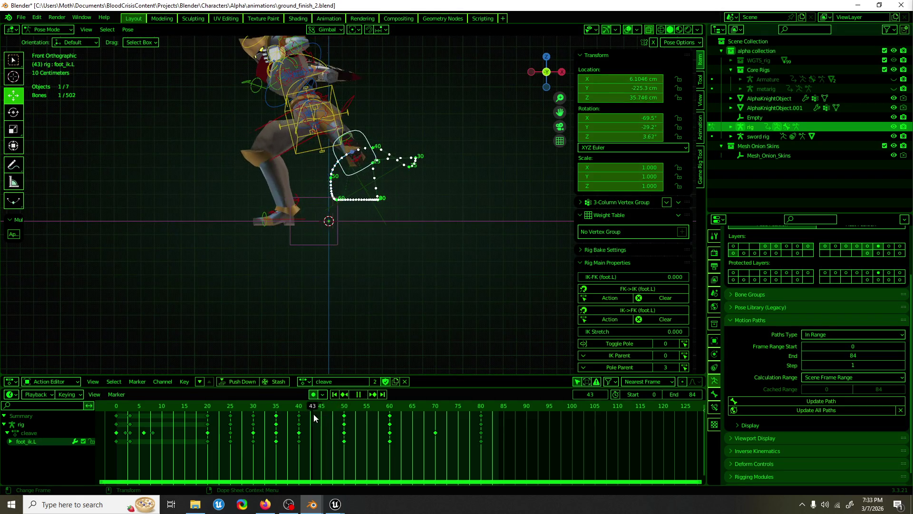
key(Escape)
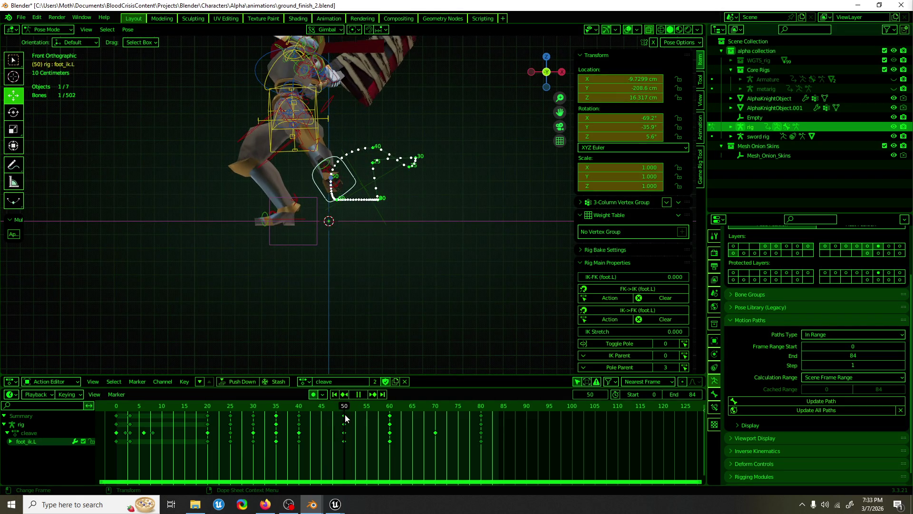
key(shift+space)
key(r)
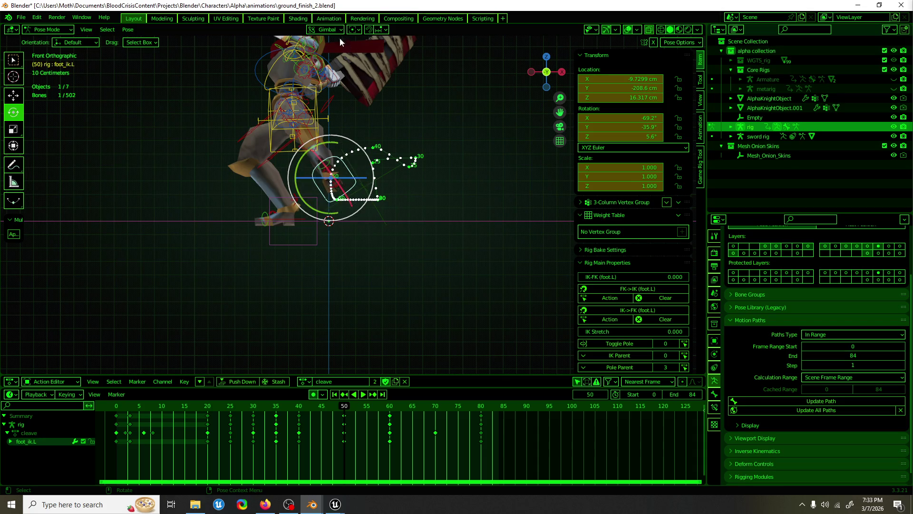
click(333, 30)
click(333, 94)
drag(356, 177, 362, 180)
middle_drag(361, 180, 304, 181)
mouse_move(285, 202)
mouse_down()
mouse_move(296, 181)
mouse_move(293, 212)
mouse_up()
mouse_move(293, 212)
middle_down()
mouse_move(453, 206)
mouse_move(403, 323)
middle_up()
At frame 45, move the left foot along its Y axis and slightly along X.
key(shift+space)
key(g)
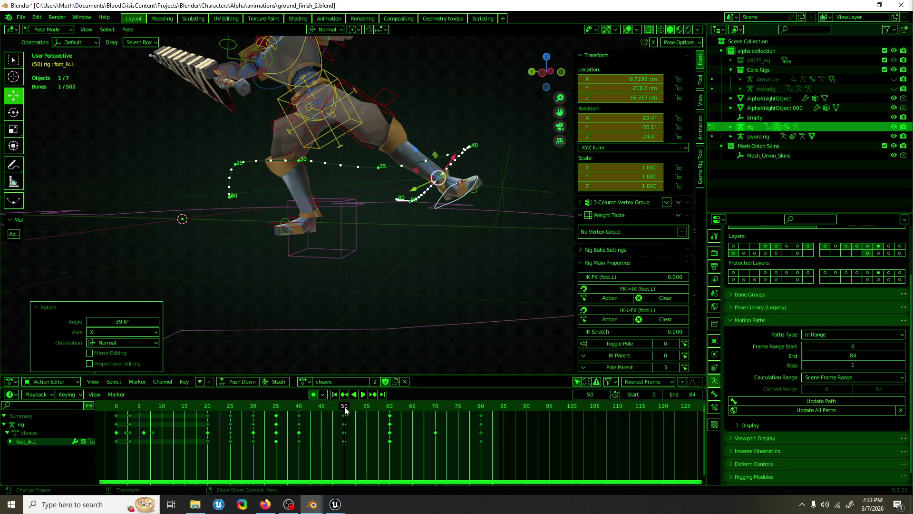
key(space)
click(309, 408)
drag(309, 411, 321, 414)
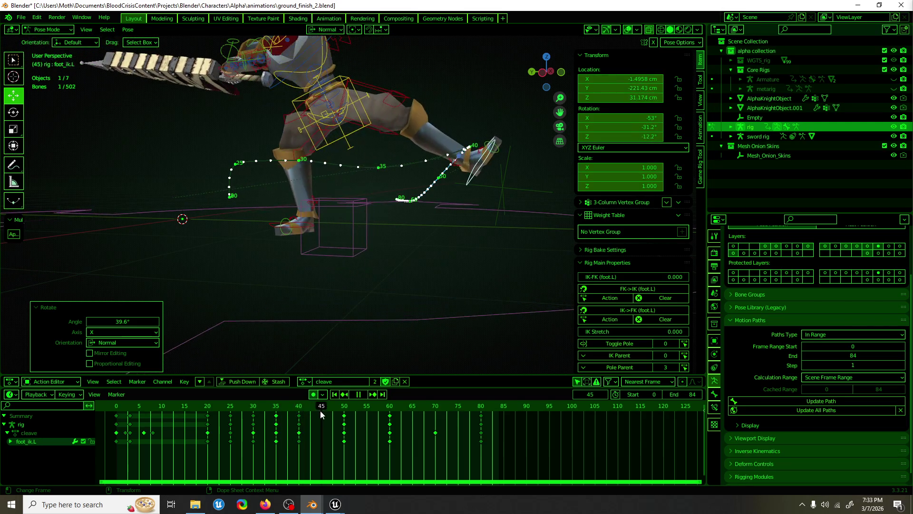
key(space)
key(KP_Decimal)
key(KP_1)
mouse_move(344, 154)
middle_down()
mouse_move(348, 108)
mouse_move(367, 207)
mouse_move(365, 186)
middle_up()
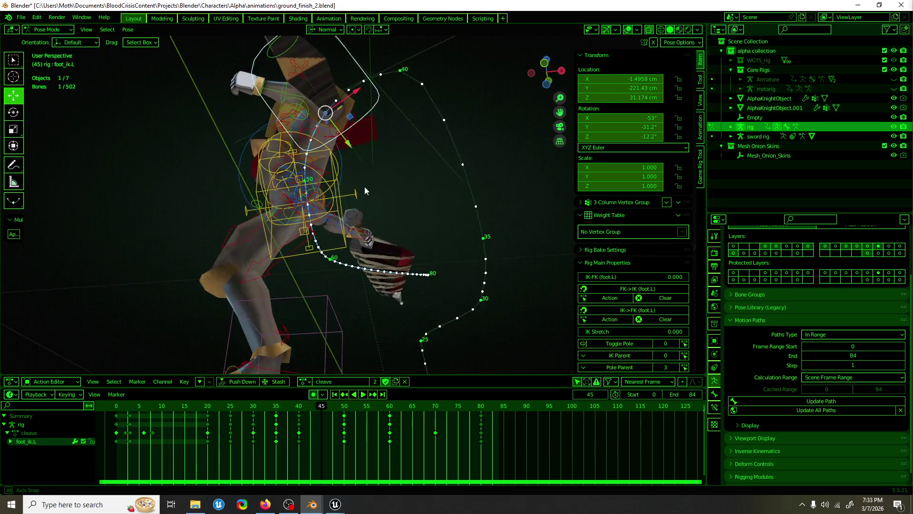
drag(350, 142, 341, 111)
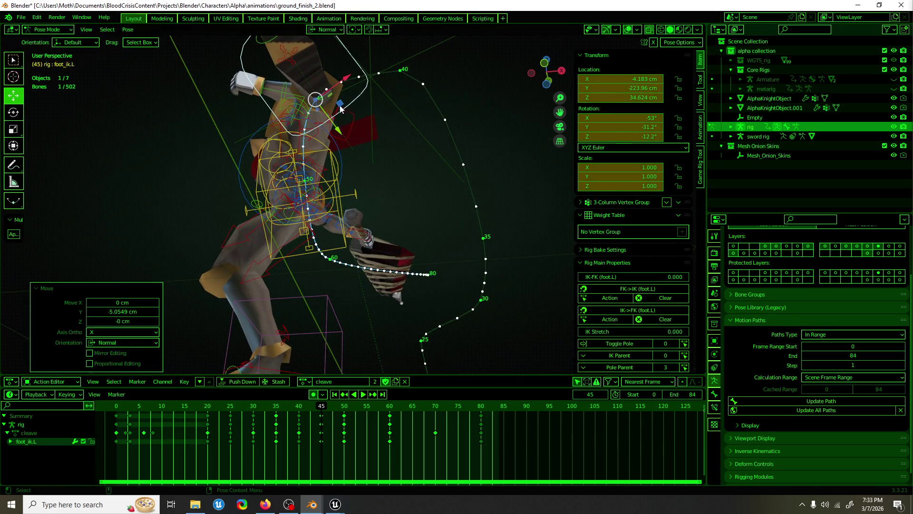
drag(341, 77, 350, 77)
mouse_move(338, 111)
middle_down()
mouse_move(446, 180)
mouse_move(420, 183)
mouse_move(407, 210)
mouse_move(372, 234)
mouse_move(374, 202)
mouse_move(361, 229)
middle_up()
Nudge the left foot about 9.83 cm along X and 6.53 cm along Y.
key(space)
mouse_move(279, 405)
mouse_down()
mouse_move(416, 389)
mouse_move(390, 393)
mouse_up()
mouse_move(391, 238)
middle_down()
mouse_move(219, 227)
mouse_move(202, 230)
mouse_move(378, 236)
mouse_move(373, 261)
mouse_move(204, 252)
middle_up()
key(g)
key(x)
click(374, 241)
key(g)
key(y)
click(376, 252)
scroll(202, 252, down, 4)
key(space)
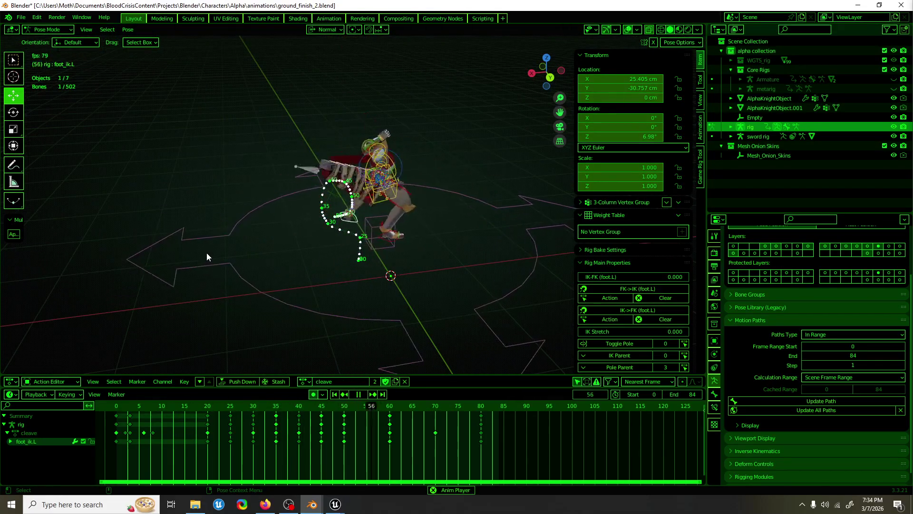
Preview the animation with overlays hidden, then orbit to inspect the motion path.
click(628, 29)
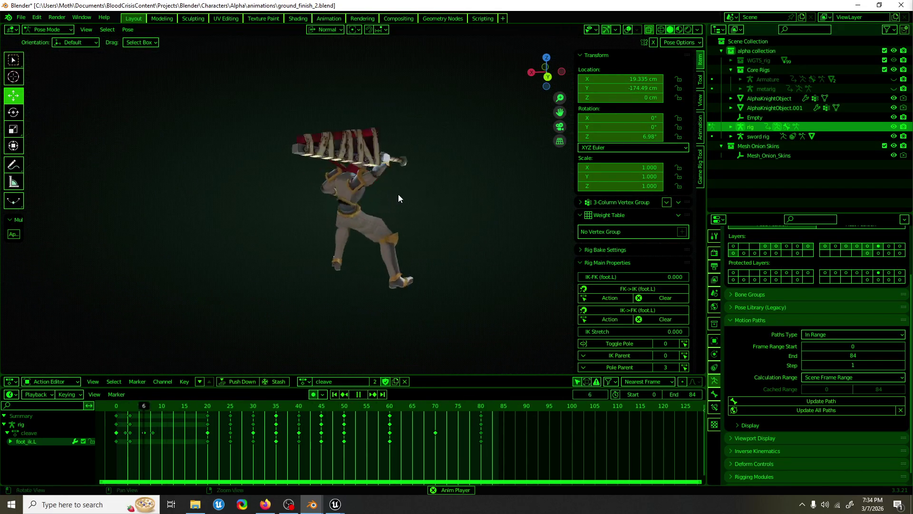
key(space)
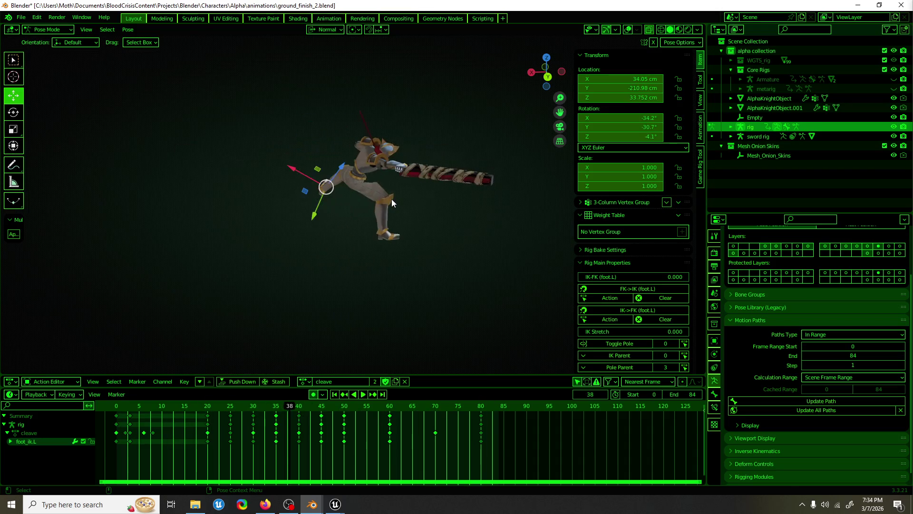
click(627, 30)
mouse_move(523, 114)
middle_down()
mouse_move(471, 200)
mouse_move(470, 243)
mouse_move(508, 241)
mouse_move(481, 238)
middle_up()
scroll(553, 310, up, 5)
mouse_move(552, 310)
middle_down()
mouse_move(673, 342)
mouse_move(404, 342)
middle_up()
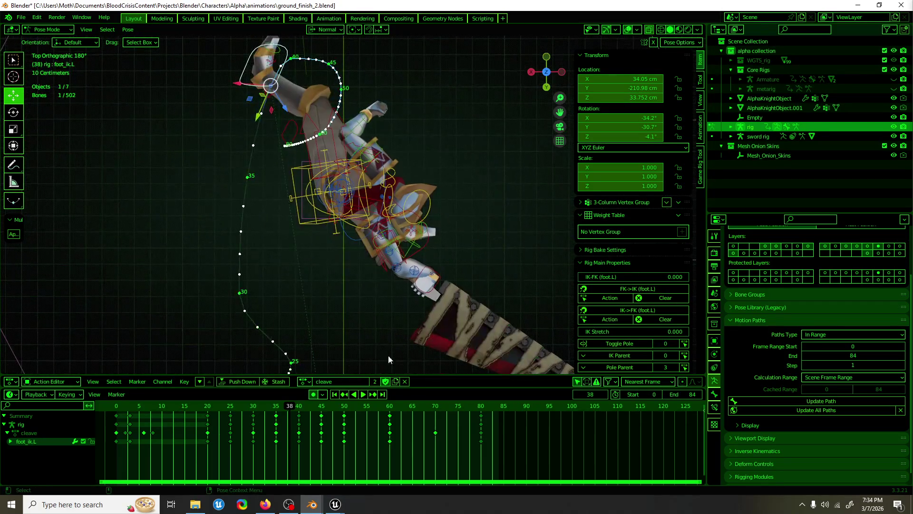
middle_drag(313, 353, 320, 266)
scroll(320, 266, down, 4)
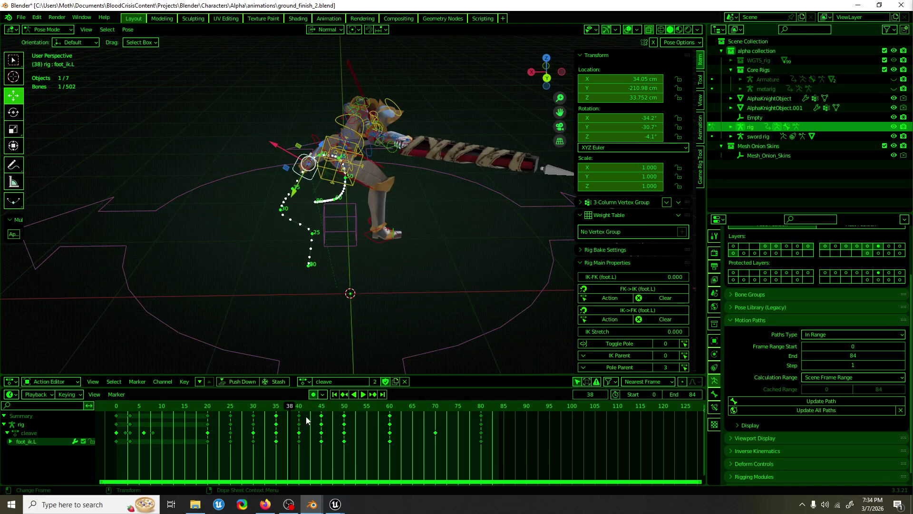
At frame 30, rotate the left thigh IK control back toward the body.
key(space)
click(255, 410)
click(260, 412)
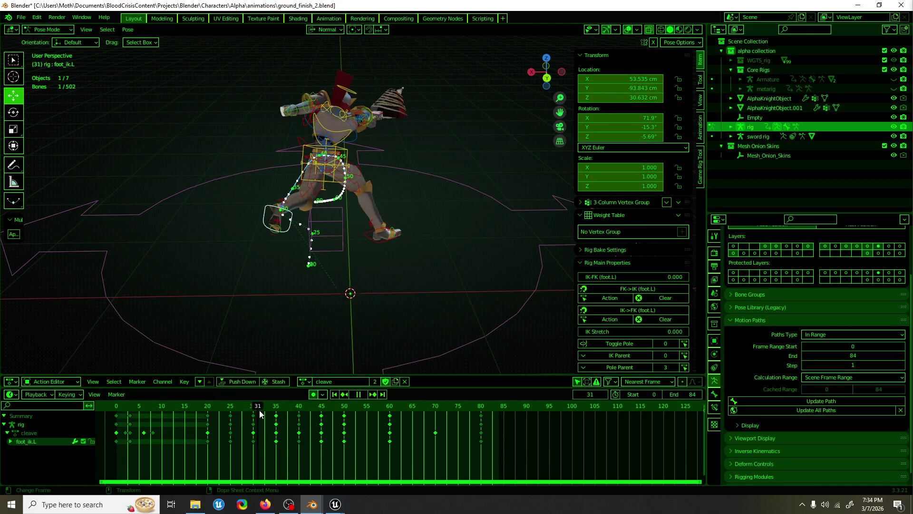
click(312, 189)
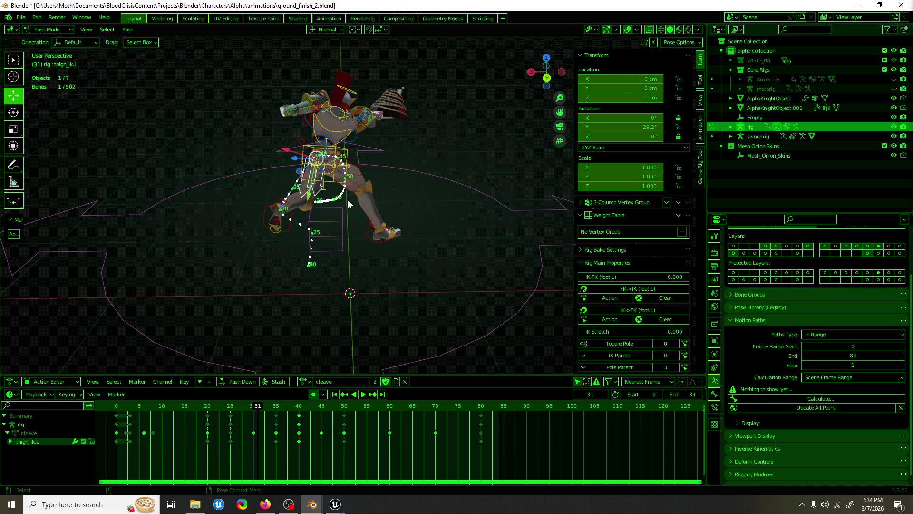
key(Left)
key(shift+space)
key(r)
mouse_move(339, 174)
mouse_down()
mouse_move(328, 190)
mouse_move(295, 183)
mouse_up()
click(278, 232)
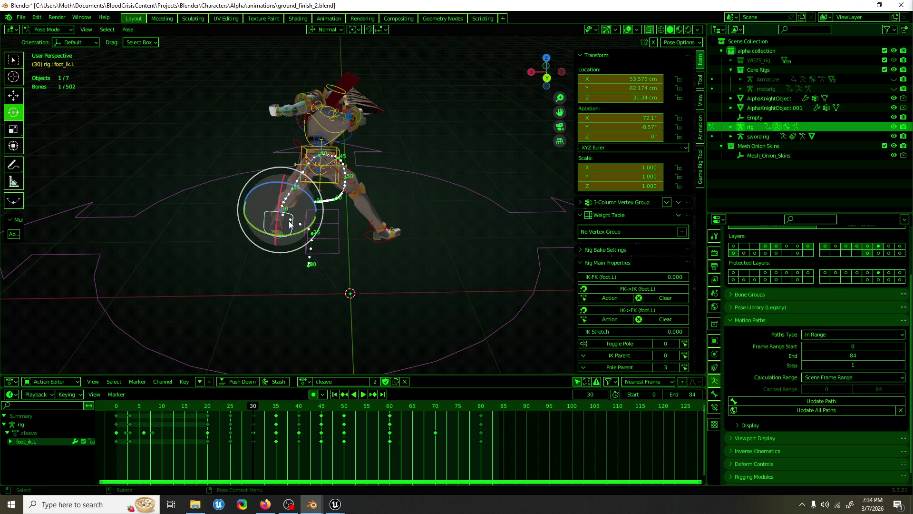
Rotate the left foot IK 23.7° around its normal Z axis and play back.
drag(286, 219, 290, 226)
key(r)
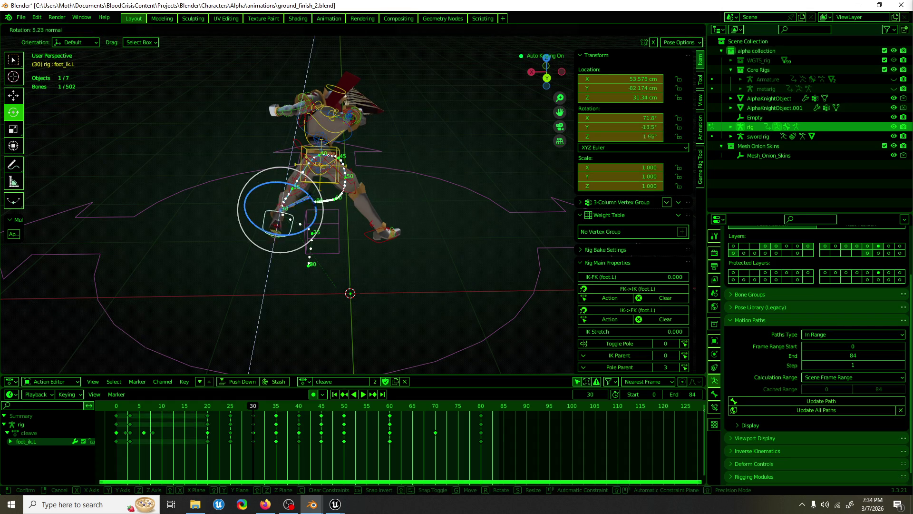
click(288, 230)
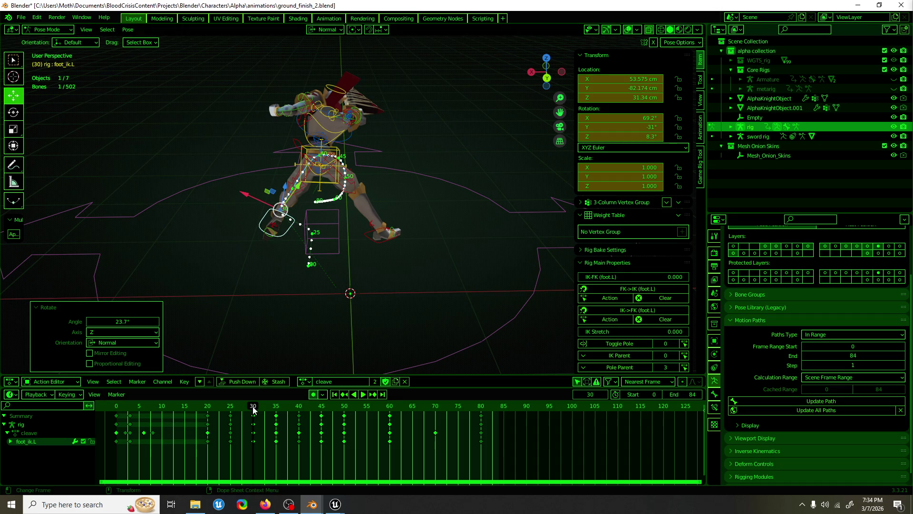
key(space)
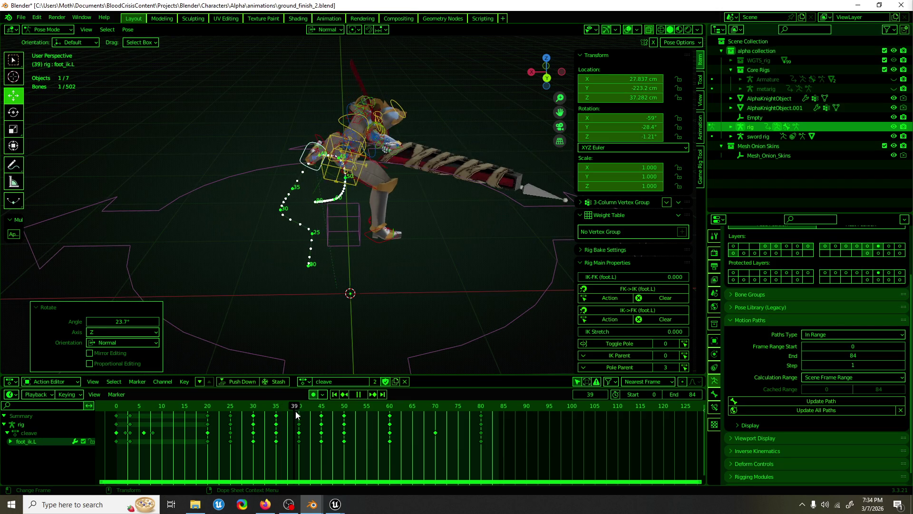
Shift the left foot along Y and X, then play back to review.
key(space)
mouse_move(268, 298)
middle_down()
mouse_move(423, 233)
mouse_move(367, 231)
middle_up()
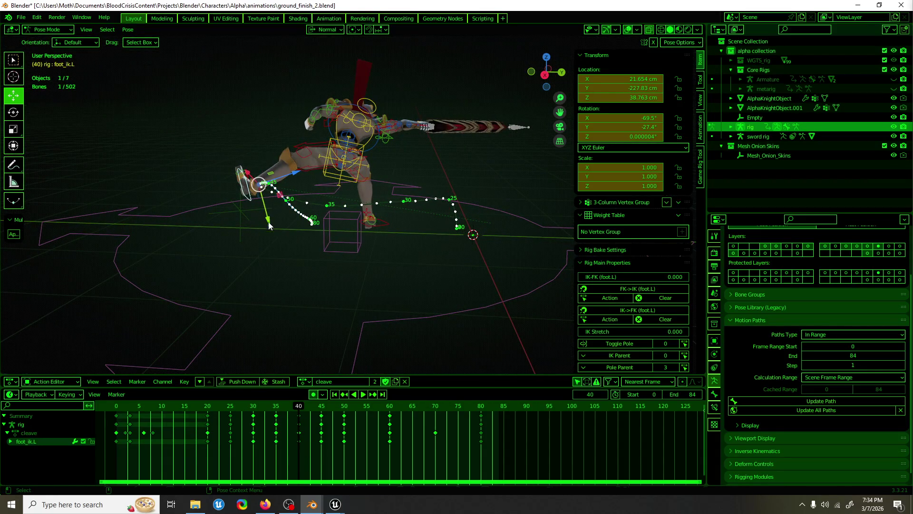
drag(270, 223, 276, 239)
middle_drag(276, 239, 405, 243)
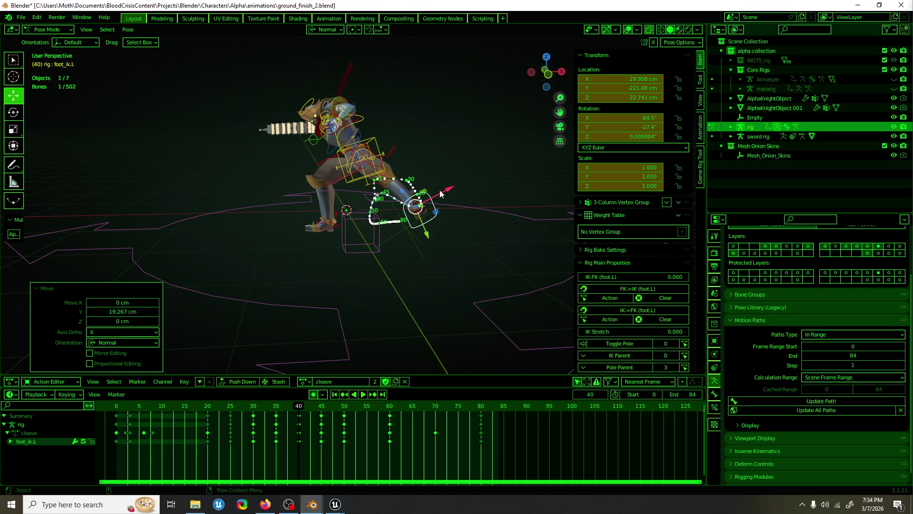
drag(440, 193, 423, 200)
mouse_move(423, 199)
middle_down()
mouse_move(323, 213)
mouse_move(201, 209)
mouse_move(226, 218)
mouse_move(209, 220)
middle_up()
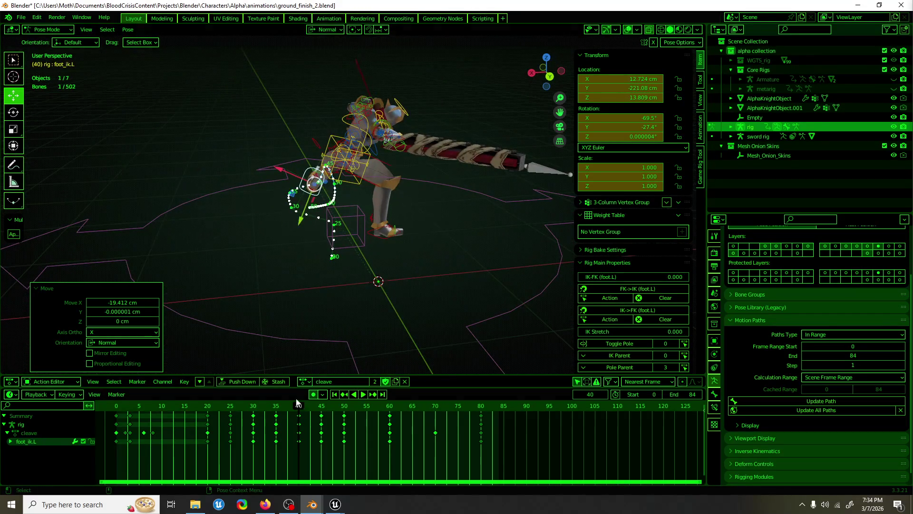
key(space)
mouse_move(275, 407)
mouse_down()
mouse_move(323, 409)
mouse_move(322, 422)
mouse_up()
key(space)
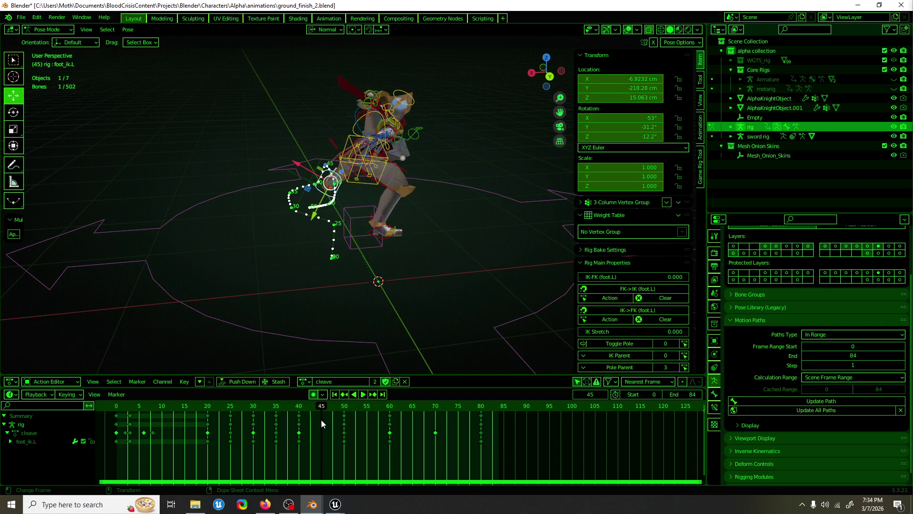
Refresh all motion paths and raise the left foot IK slightly at frame 40.
click(303, 407)
click(838, 409)
scroll(406, 166, up, 4)
mouse_move(358, 235)
middle_down()
mouse_move(500, 232)
mouse_move(534, 178)
mouse_move(533, 142)
mouse_move(528, 222)
middle_up()
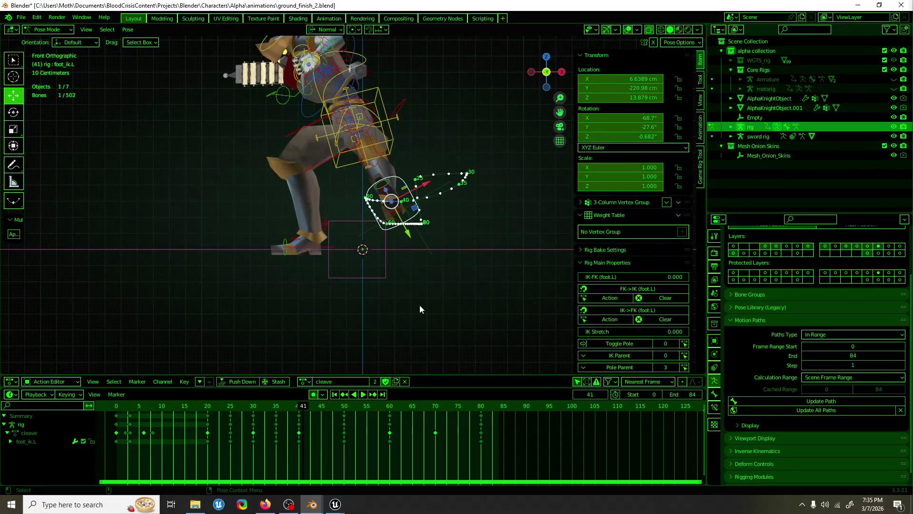
click(299, 407)
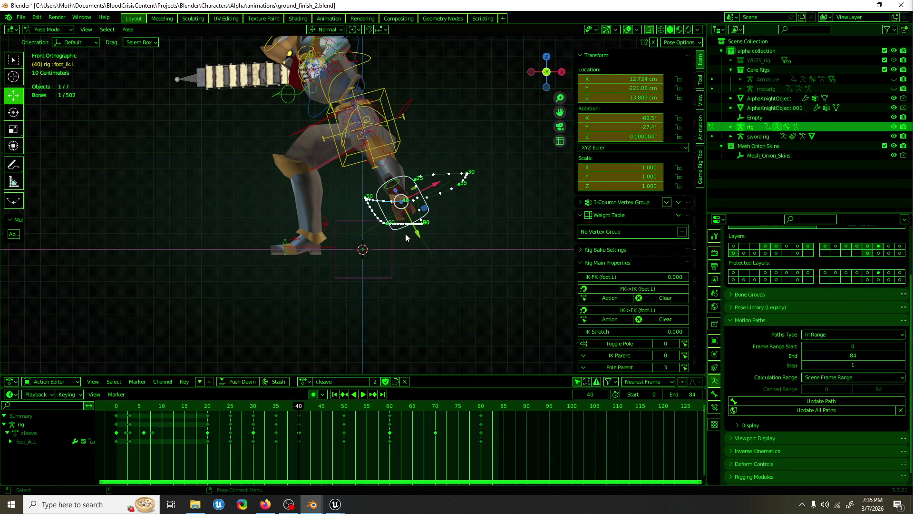
drag(412, 216, 435, 203)
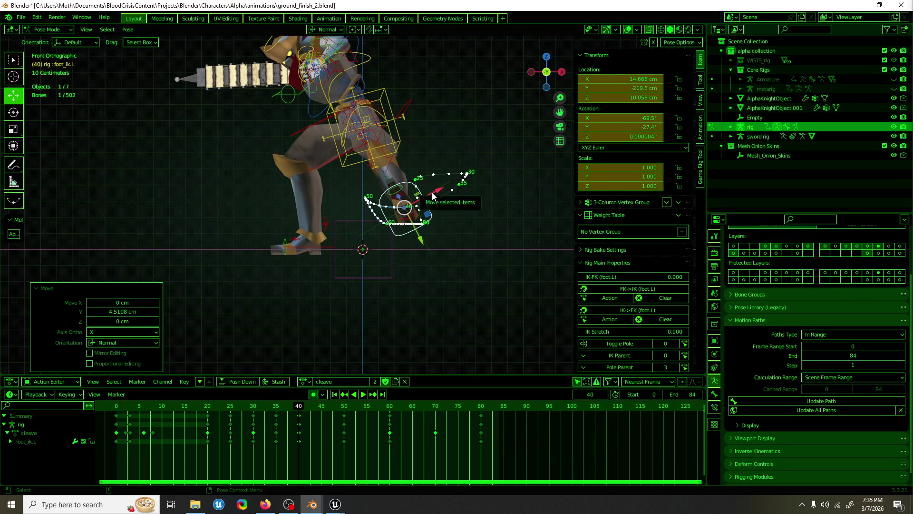
key(space)
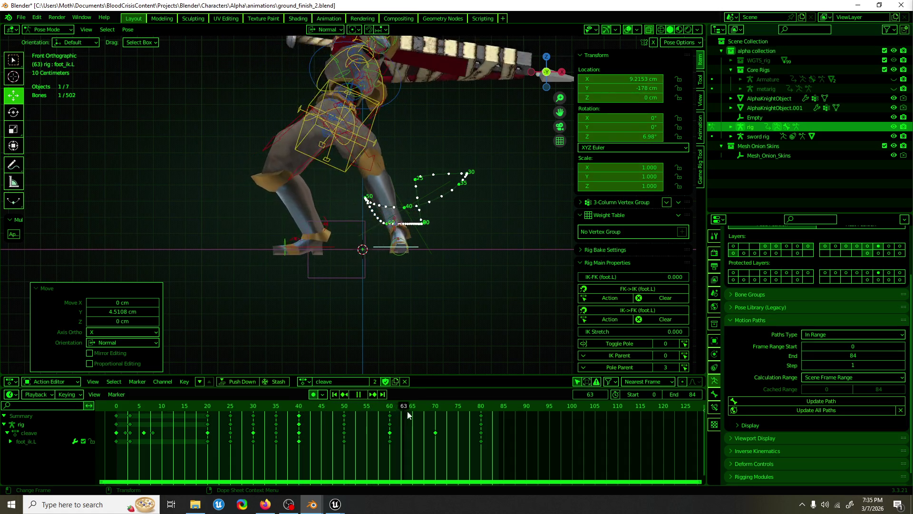
mouse_move(465, 251)
middle_down()
mouse_move(284, 289)
mouse_move(272, 267)
middle_up()
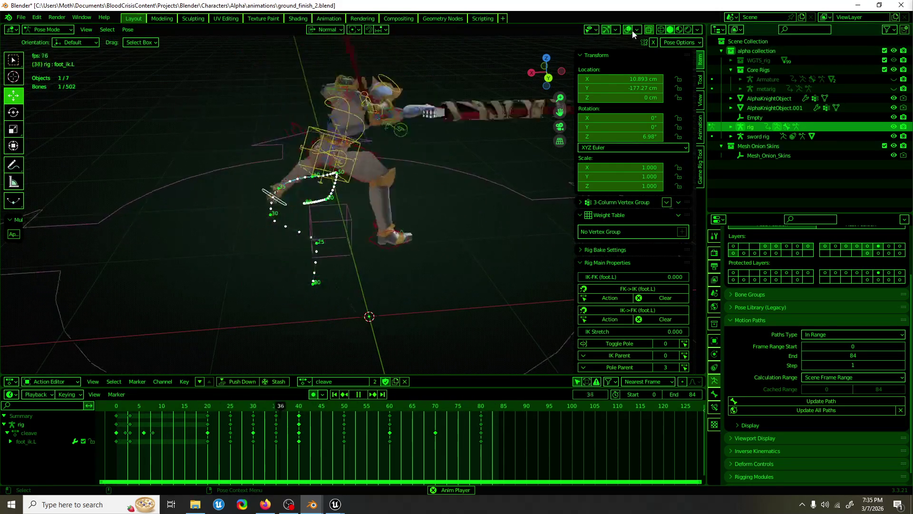
Hide overlays, save the file, and scrub frames 49–56 to review.
key(shift+alt+z)
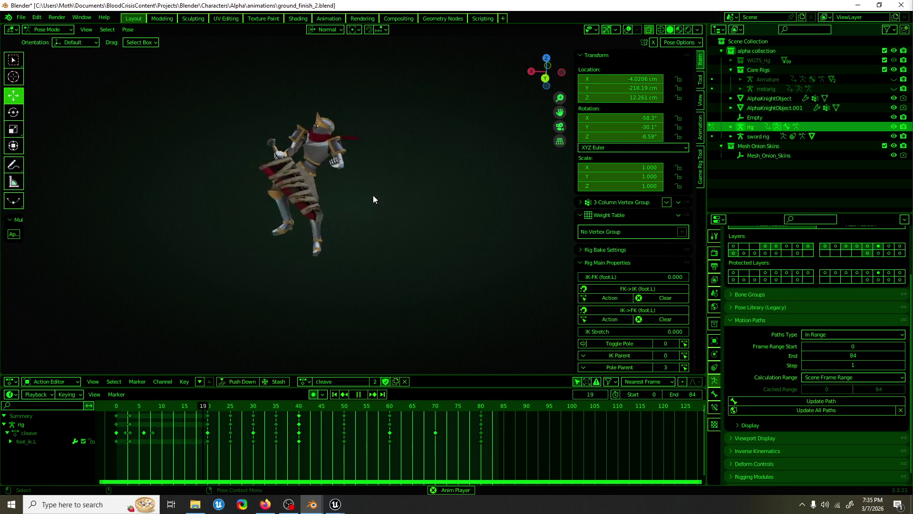
key(ctrl+s)
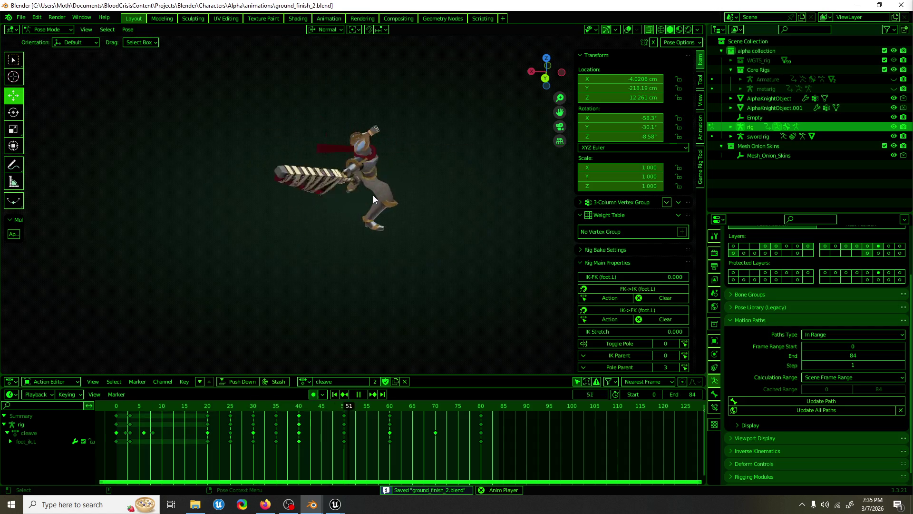
mouse_move(373, 195)
middle_down()
mouse_move(321, 207)
mouse_move(293, 202)
middle_up()
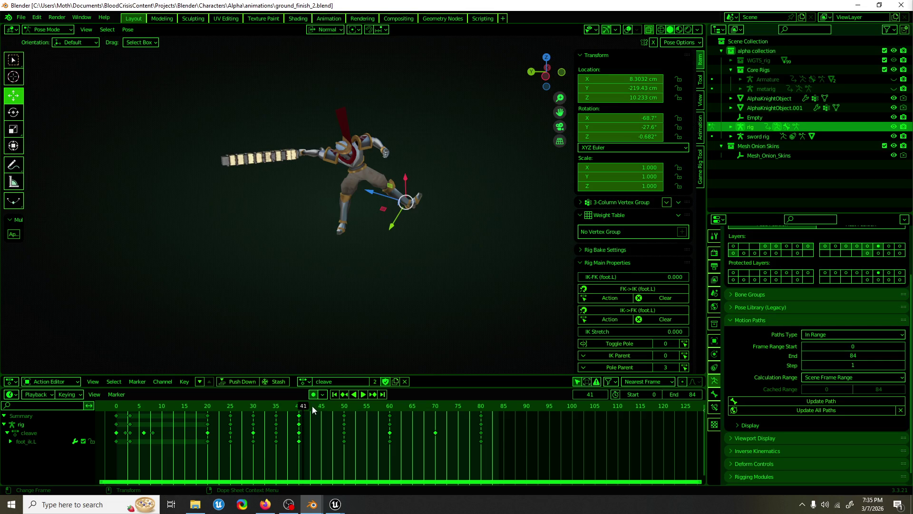
click(341, 406)
mouse_move(341, 405)
mouse_down()
mouse_move(462, 406)
mouse_move(481, 417)
mouse_up()
Show overlays, select all bones, and set the end frame to 120.
click(627, 29)
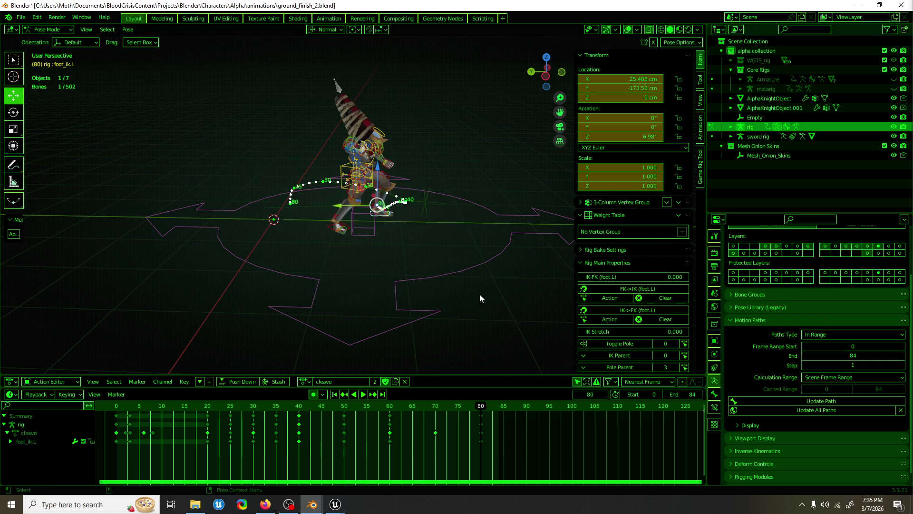
key(a)
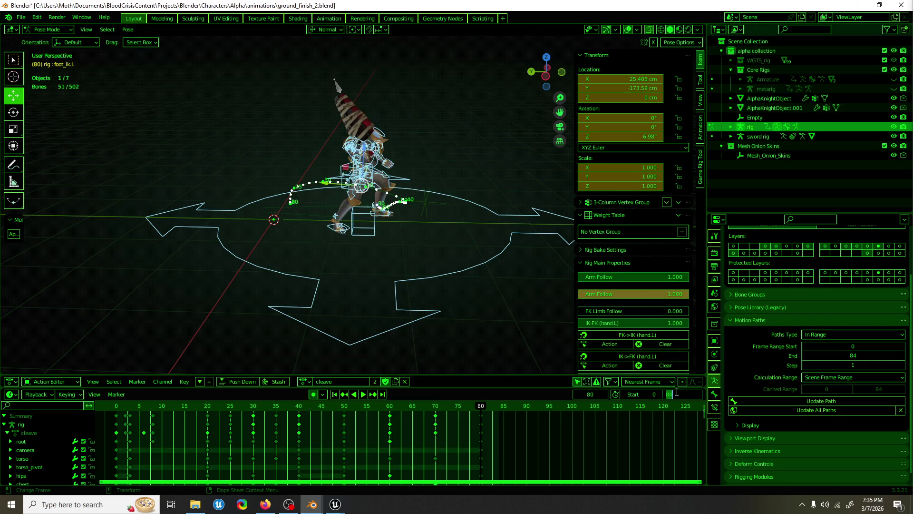
text(120)
key(Return)
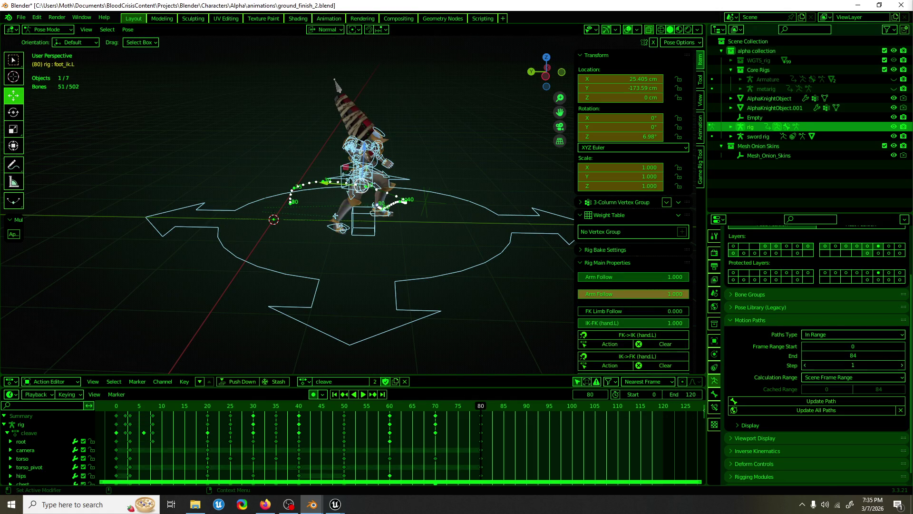
Check Firefox, then save ground_finish_2.blend again and start playback.
click(265, 504)
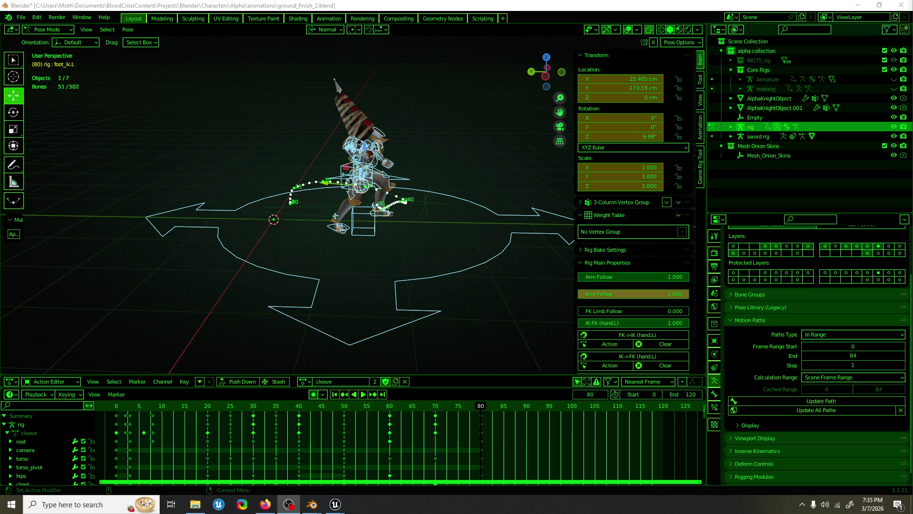
click(493, 5)
key(ctrl+s)
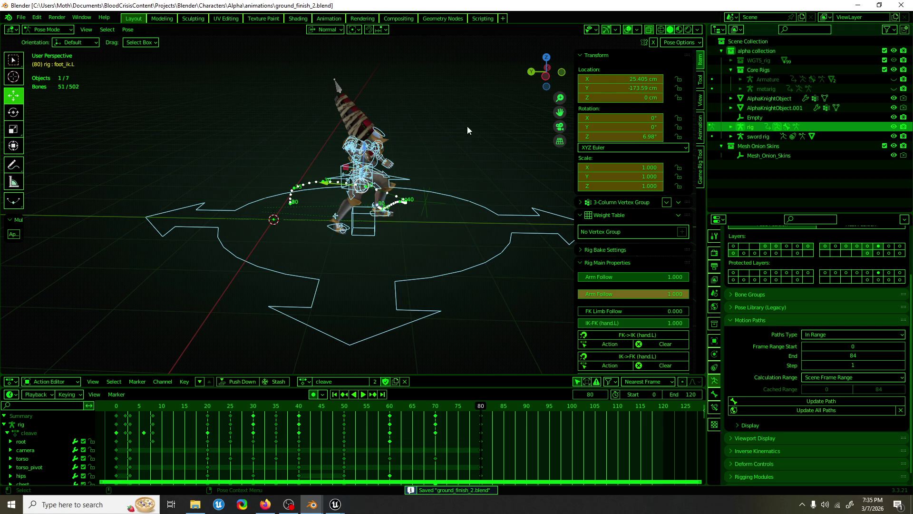
mouse_move(458, 127)
middle_down()
mouse_move(432, 128)
mouse_move(470, 125)
middle_up()
key(space)
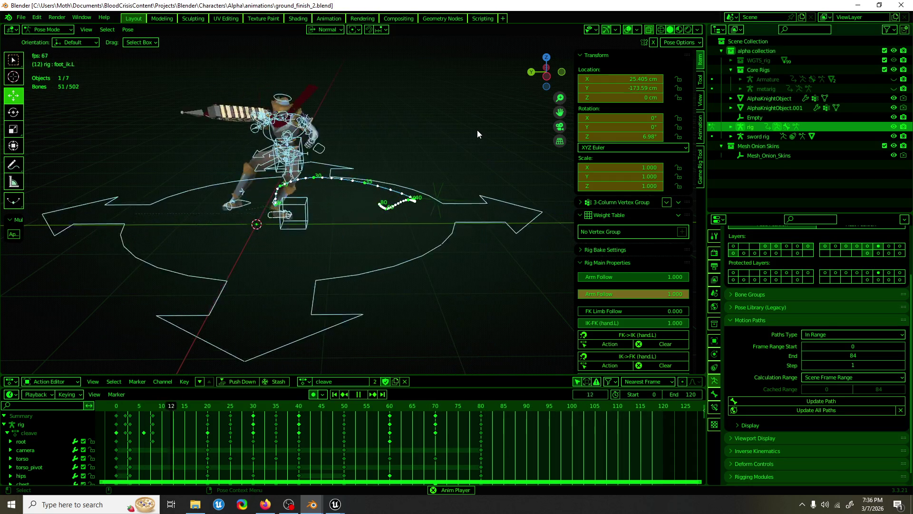
Stop playback, select the torso bone, and scrub to frame 56.
key(space)
click(372, 187)
scroll(376, 192, up, 3)
middle_drag(377, 193, 390, 230)
scroll(357, 321, down, 3)
mouse_move(324, 407)
mouse_down()
mouse_move(373, 409)
mouse_move(344, 409)
mouse_up()
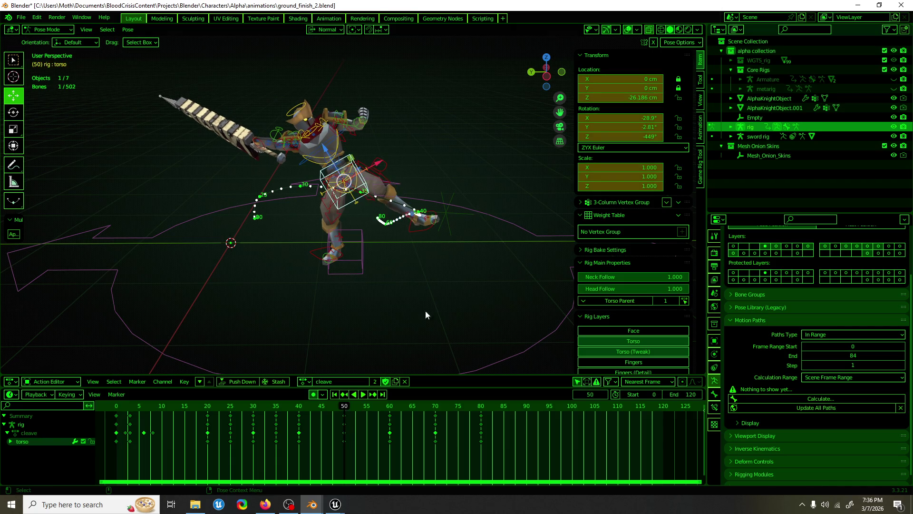
In Global orientation, move the left foot IK about 10 cm along Y at frame 50.
click(483, 206)
shift+click(424, 235)
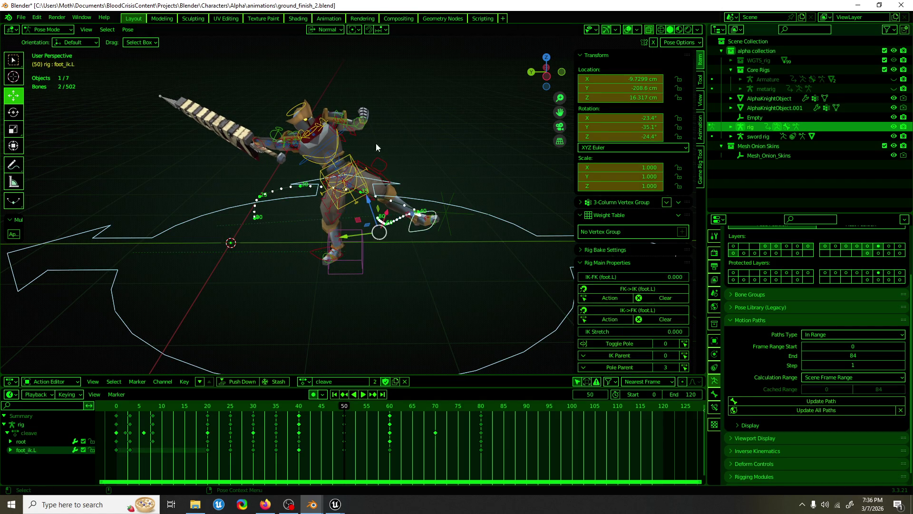
click(335, 32)
click(309, 59)
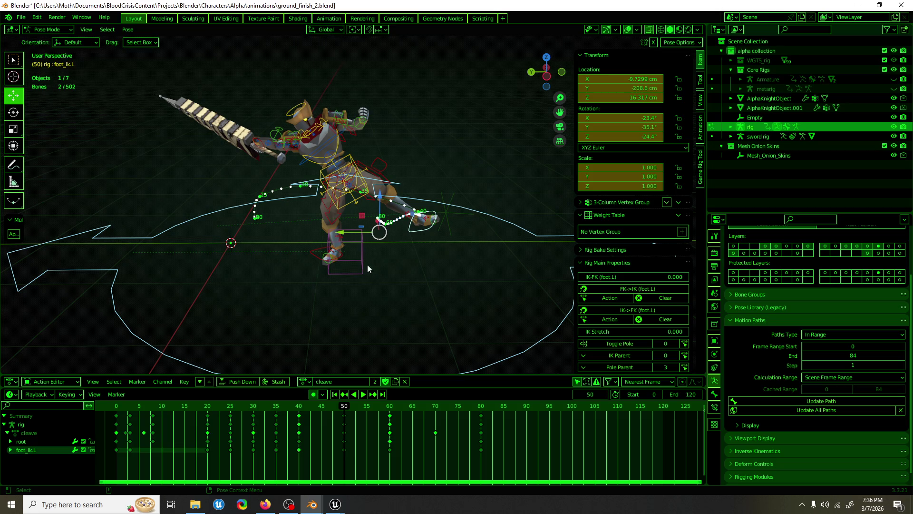
drag(356, 232, 344, 230)
Review the foot motion by scrubbing and reverse playback, then save the file.
click(338, 406)
mouse_move(337, 407)
mouse_down()
mouse_move(295, 407)
mouse_move(450, 414)
mouse_up()
scroll(242, 233, down, 5)
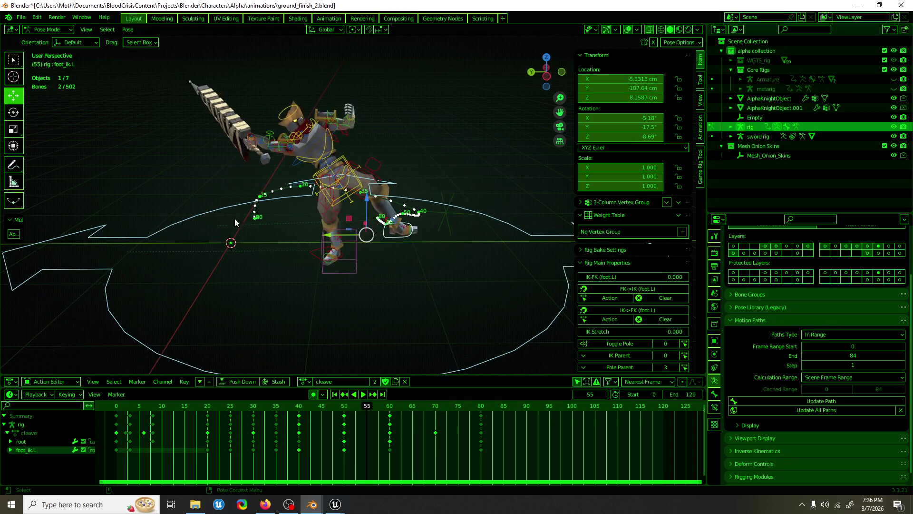
key(shift+ctrl+space)
middle_drag(245, 247, 365, 271)
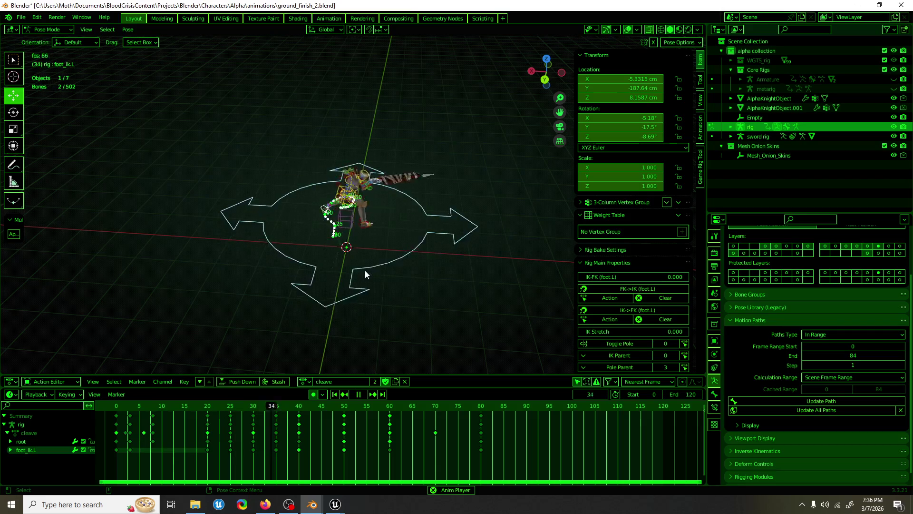
click(628, 30)
scroll(417, 180, up, 4)
middle_drag(417, 180, 430, 164)
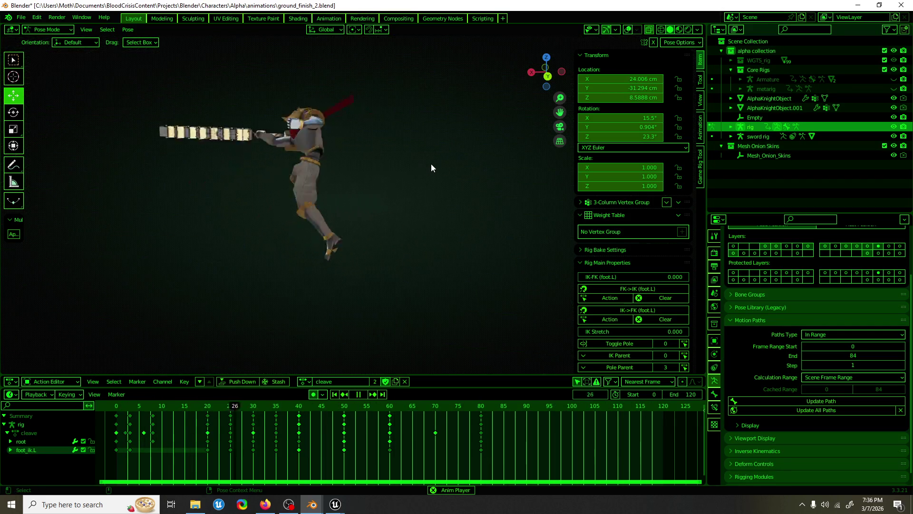
key(space)
key(ctrl+s)
middle_drag(432, 163, 371, 105)
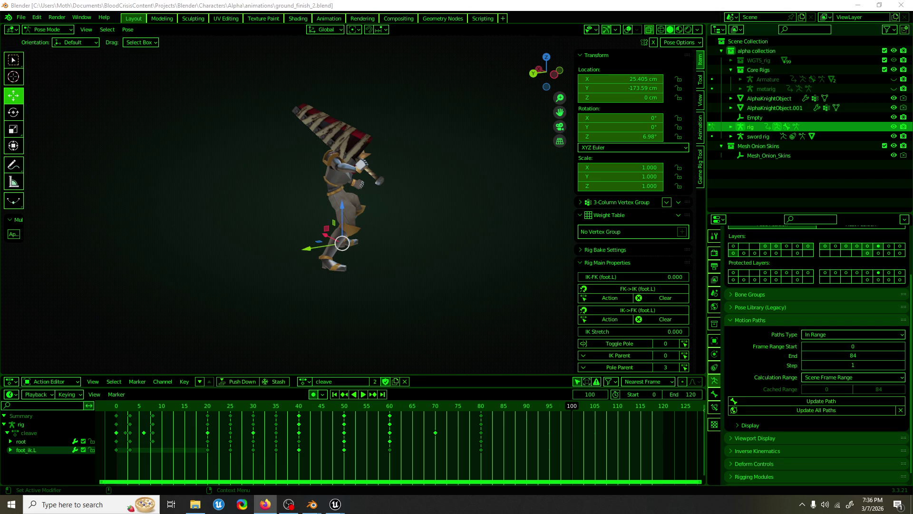
Turn the viewport overlays back on with the view orbited to face the knight.
key(alt+Tab)
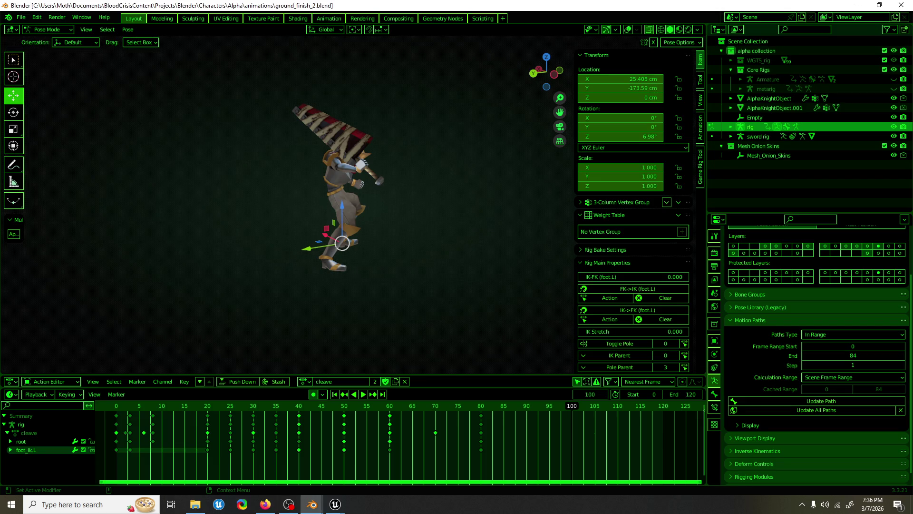
key(alt+Tab)
key(alt+Tab)
mouse_move(401, 189)
alt+mouse_down()
mouse_move(244, 187)
mouse_move(435, 149)
alt+mouse_up()
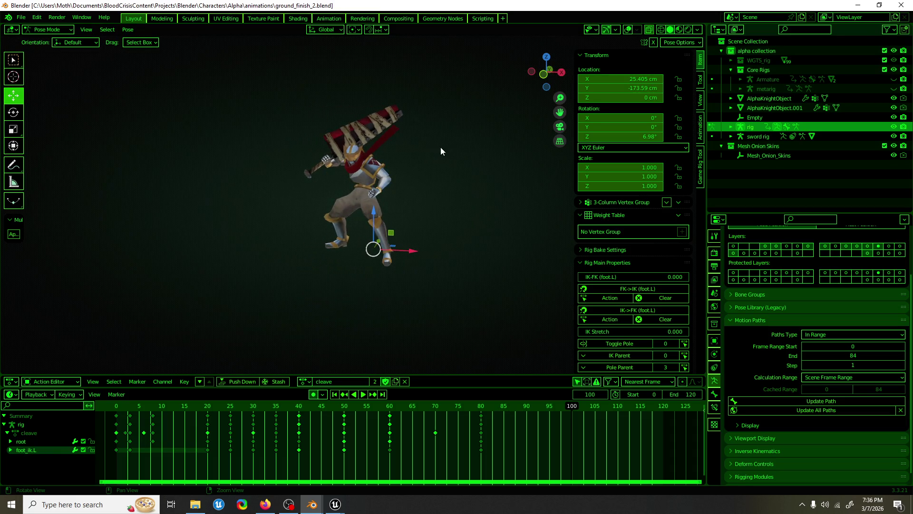
scroll(426, 154, up, 3)
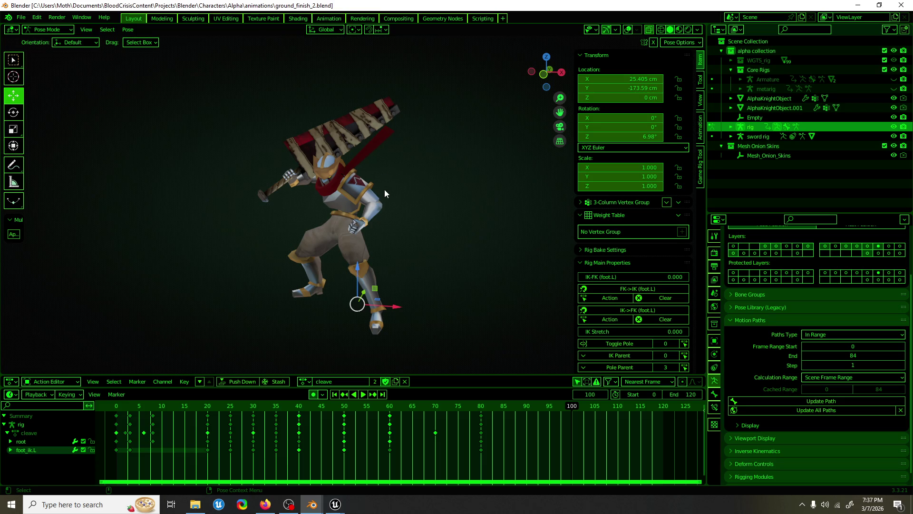
mouse_move(315, 244)
middle_down()
mouse_move(252, 252)
mouse_move(405, 223)
mouse_move(292, 256)
mouse_move(509, 247)
mouse_move(506, 235)
mouse_move(454, 246)
mouse_move(457, 237)
mouse_move(289, 244)
middle_up()
click(627, 30)
Select the rig's root bone, sitting at 0.5714, -142.83, 0 cm on frame 100.
click(459, 233)
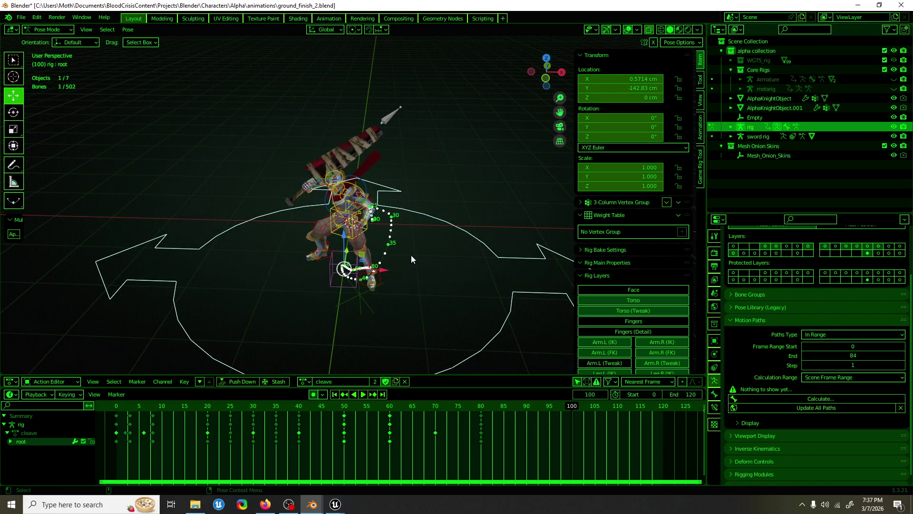
mouse_move(406, 255)
middle_down()
mouse_move(318, 276)
mouse_move(357, 281)
mouse_move(384, 264)
middle_up()
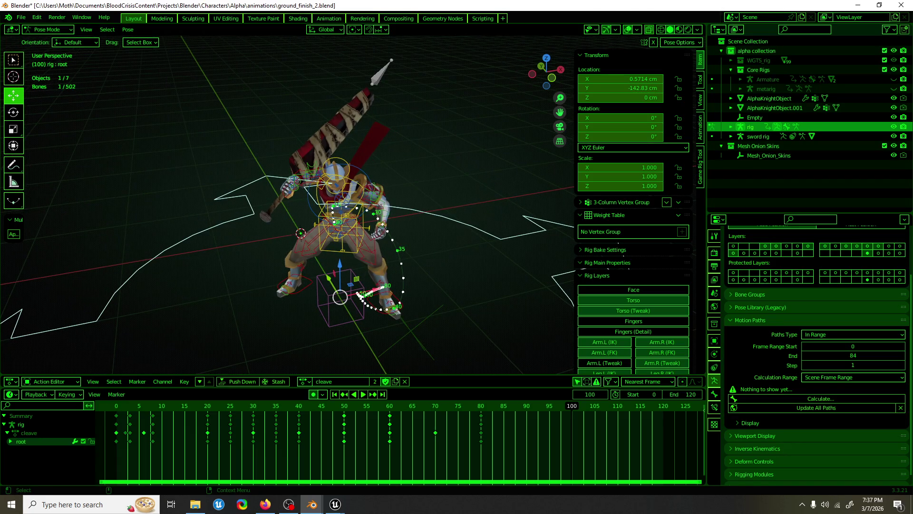
key(alt+Tab)
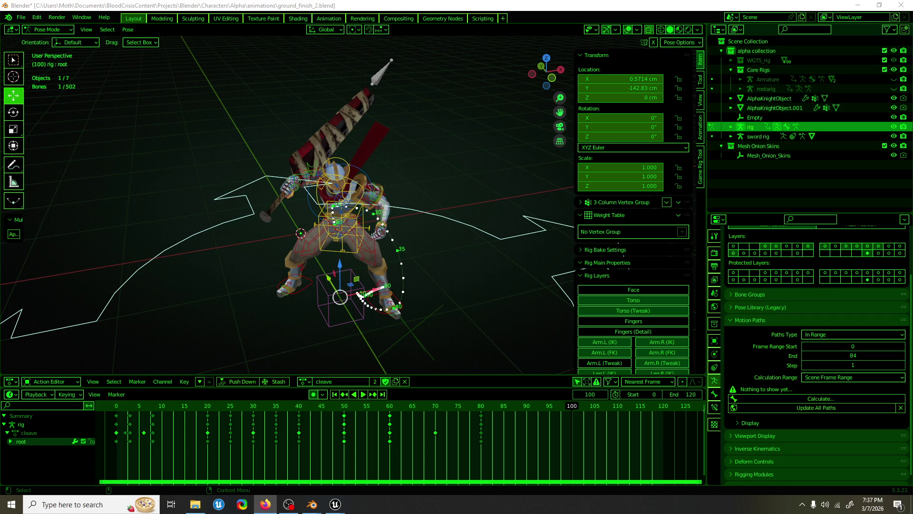
Return to the animation file and orbit the view to frame the knight rig.
key(alt+Tab)
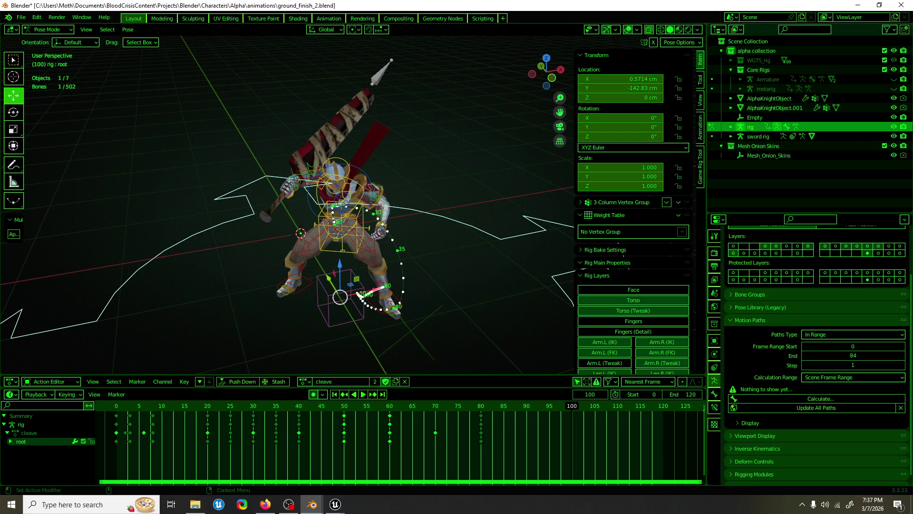
key(alt+Tab)
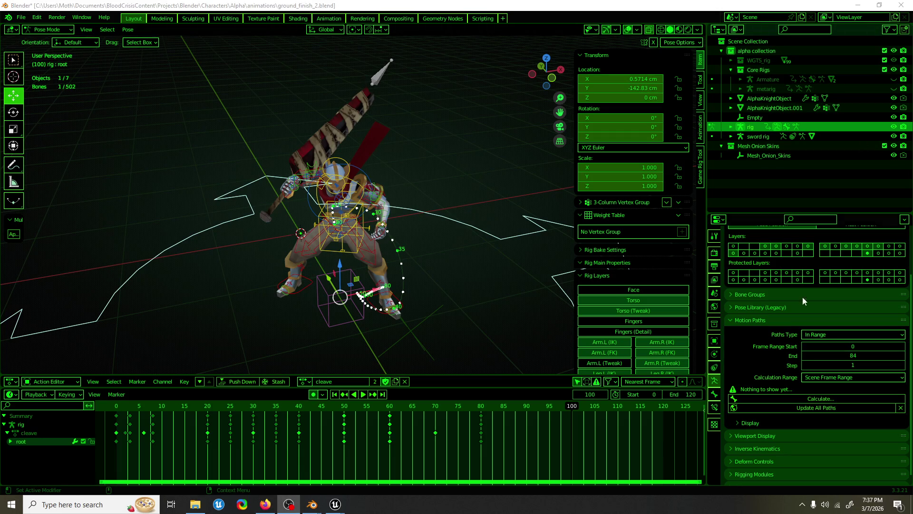
key(alt+Tab)
middle_drag(293, 97, 309, 180)
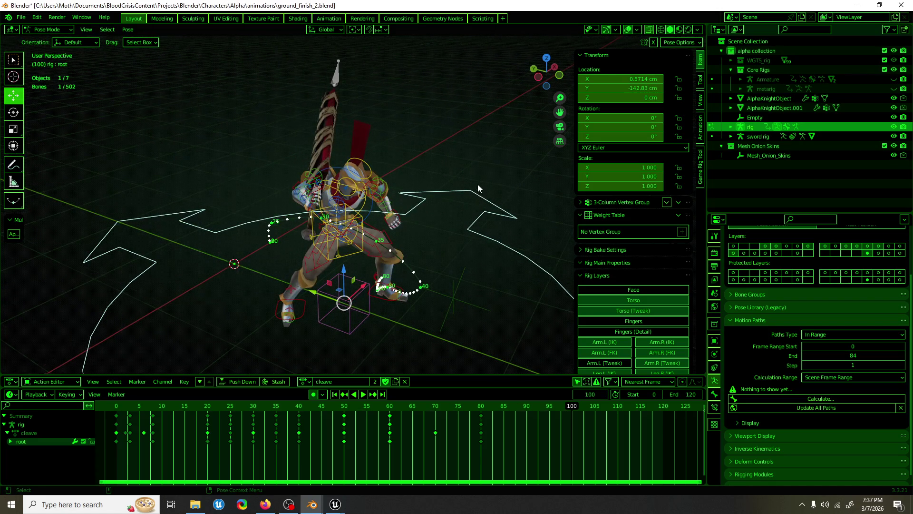
scroll(477, 185, down, 5)
mouse_move(433, 167)
alt+middle_down()
mouse_move(406, 233)
mouse_move(407, 204)
mouse_move(399, 240)
mouse_move(383, 257)
alt+middle_up()
scroll(404, 190, up, 2)
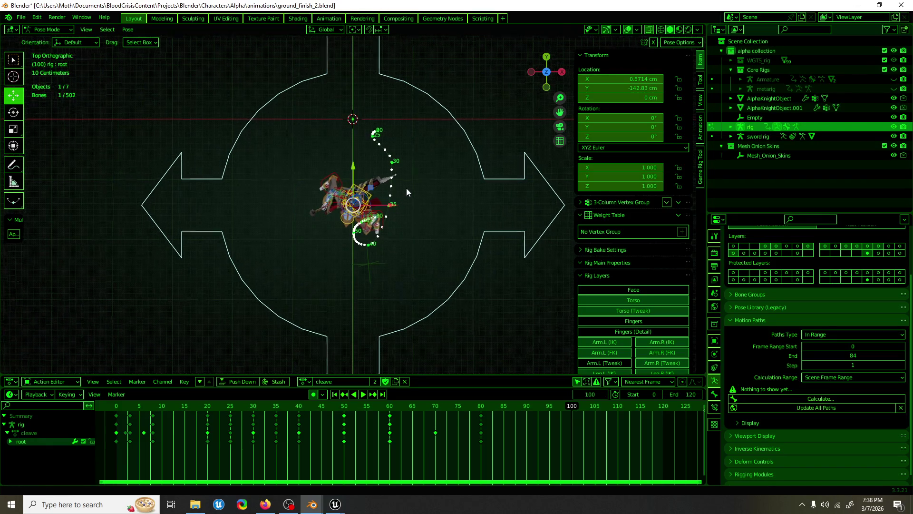
shift+middle_drag(429, 178, 395, 178)
scroll(394, 174, up, 2)
scroll(394, 169, up, 1)
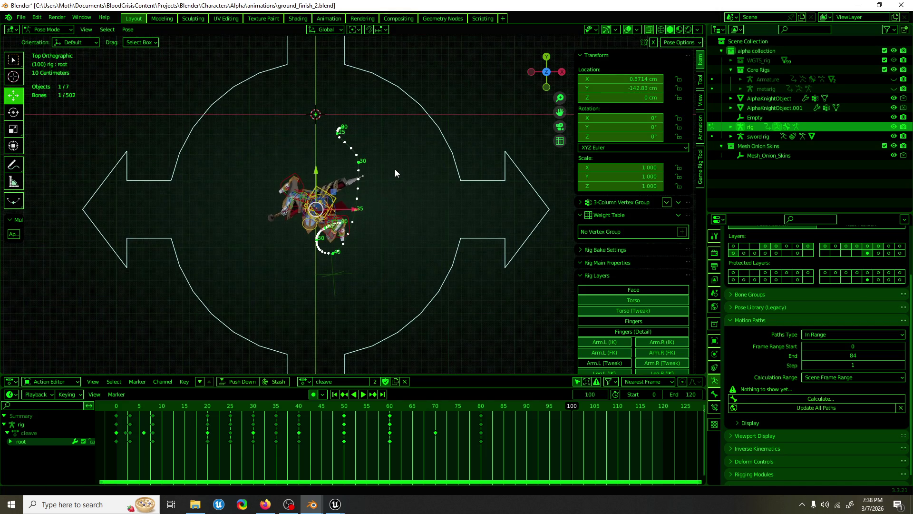
scroll(395, 170, up, 1)
shift+middle_drag(395, 166, 394, 163)
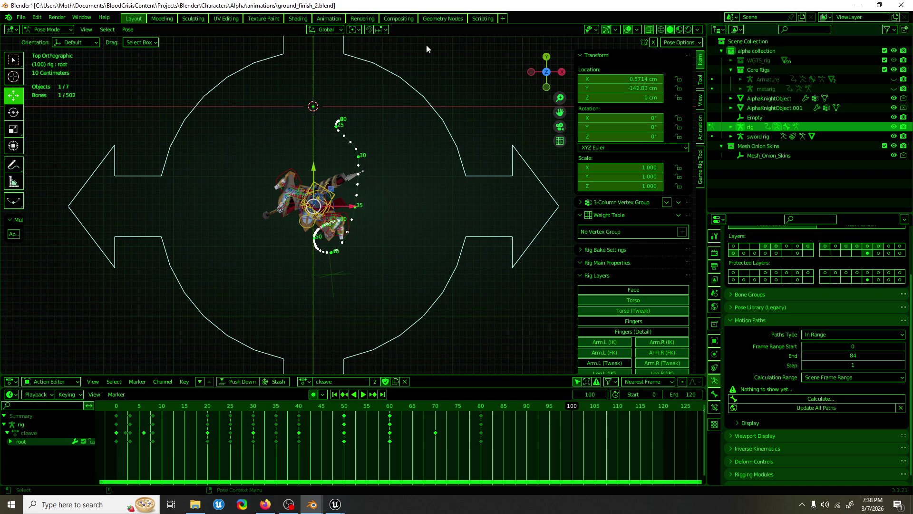
mouse_move(418, 157)
middle_down()
mouse_move(404, 133)
mouse_move(367, 108)
middle_up()
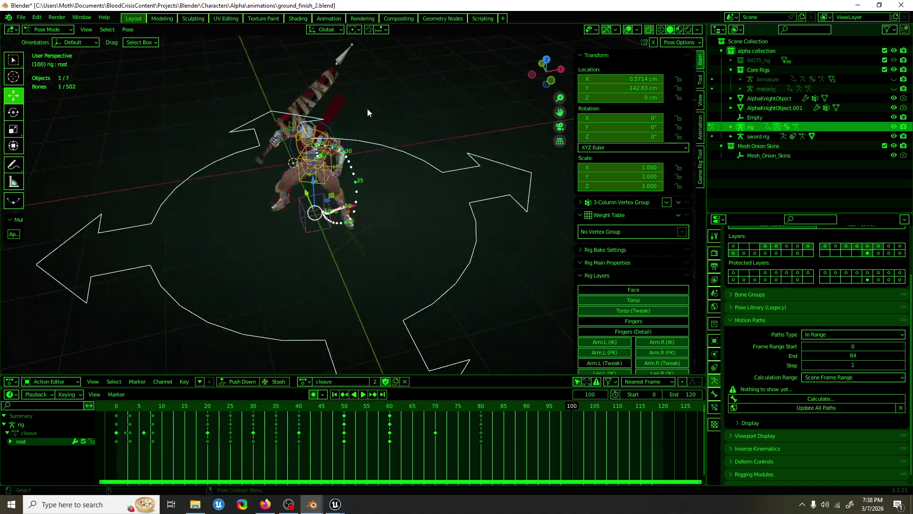
Play the cleave animation with overlays hidden and save it as ground_finish_2.blend.
key(space)
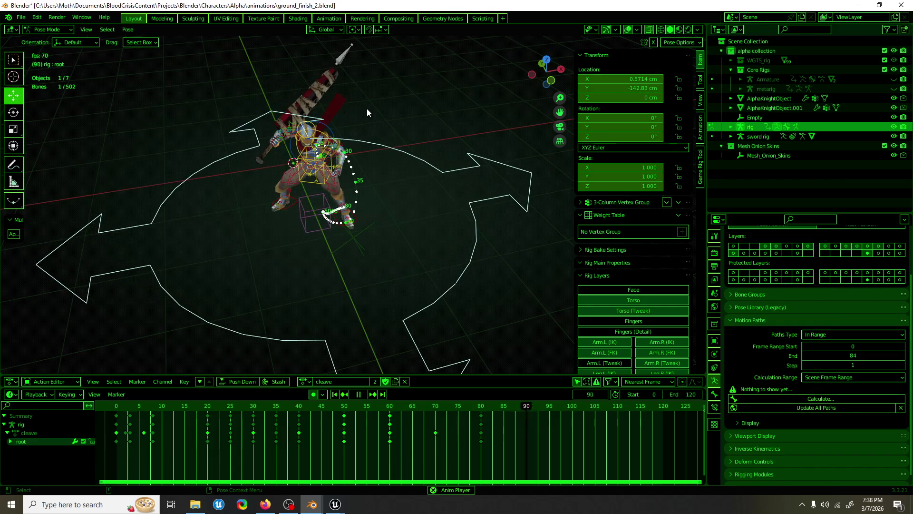
key(shift+alt+z)
mouse_move(522, 90)
middle_down()
mouse_move(261, 157)
mouse_move(375, 139)
middle_up()
key(ctrl+s)
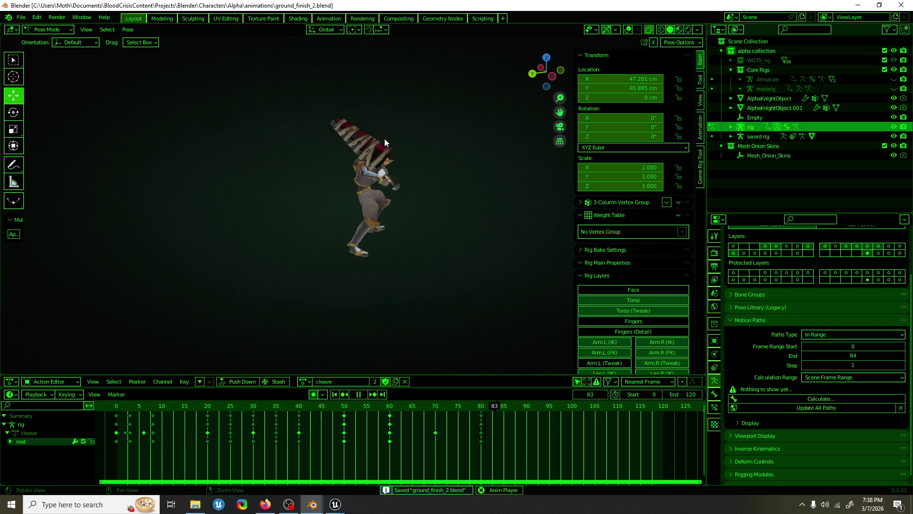
middle_drag(385, 138, 287, 132)
key(space)
key(shift+alt+z)
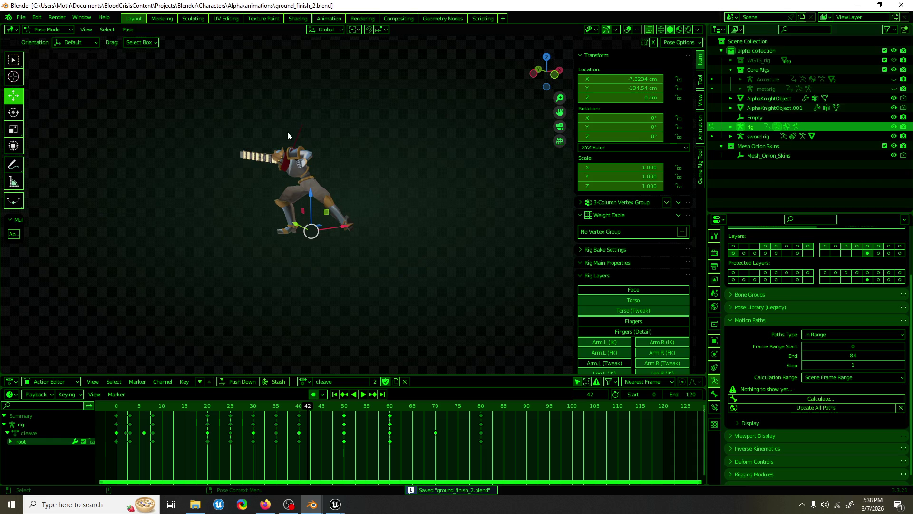
Replay the animation from about frame 30 with overlays back on.
middle_drag(289, 164, 369, 170)
key(space)
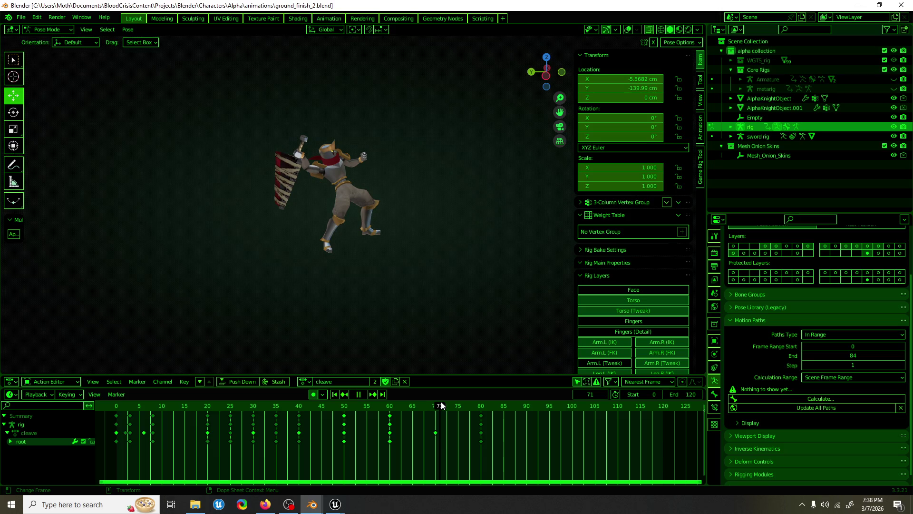
click(252, 406)
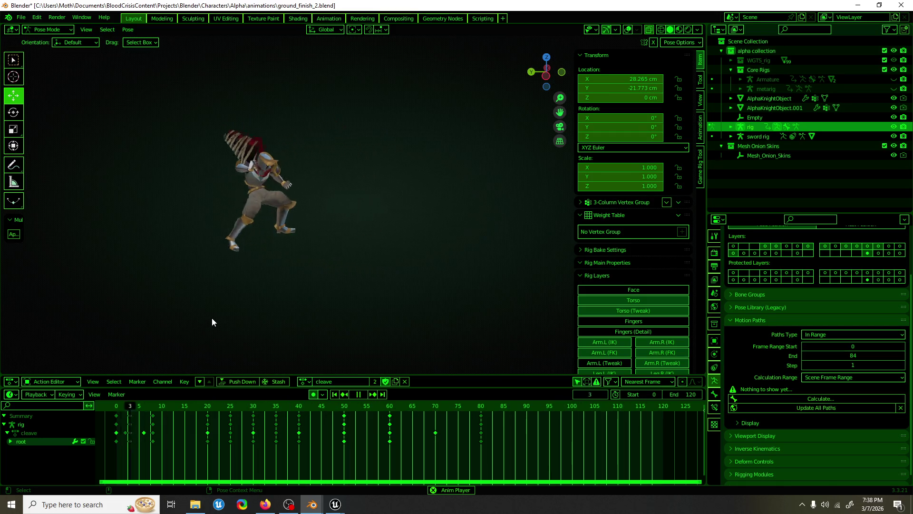
mouse_move(444, 151)
middle_down()
mouse_move(412, 161)
mouse_move(365, 149)
middle_up()
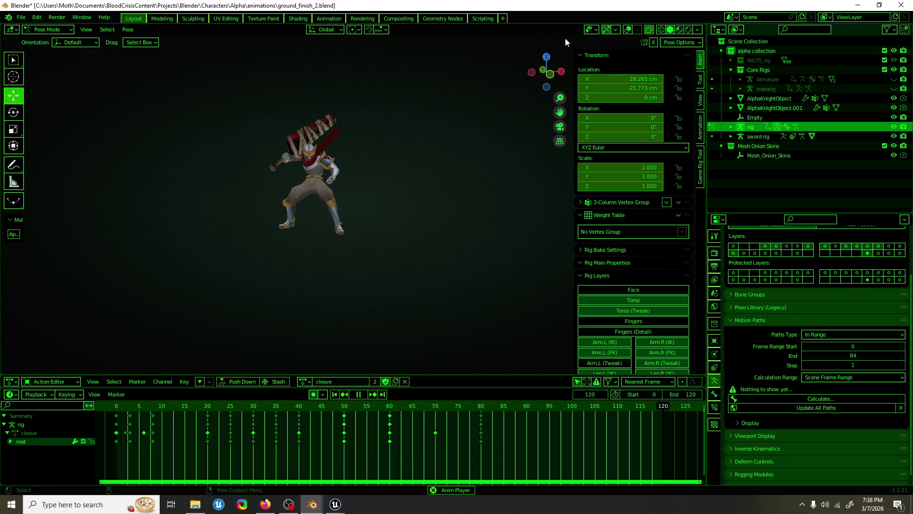
key(shift+alt+z)
scroll(441, 167, up, 3)
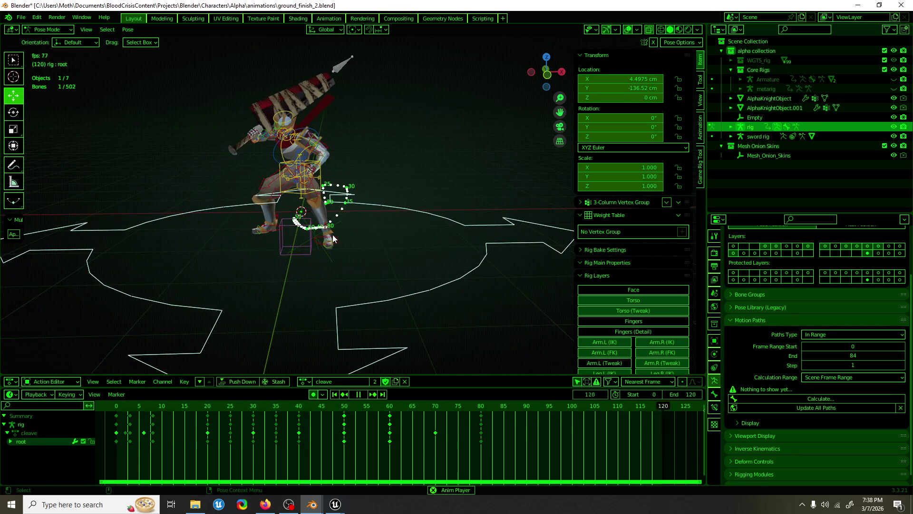
At frame 30, move foot_ik.L about 8.9 cm along X.
key(space)
click(362, 202)
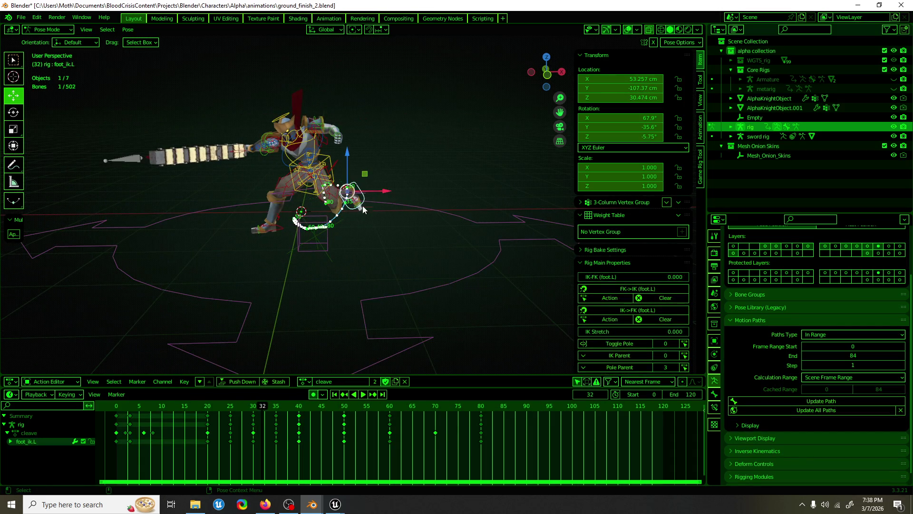
scroll(363, 206, up, 1)
key(Left)
key(Left)
mouse_move(350, 267)
middle_down()
mouse_move(388, 196)
mouse_move(287, 204)
mouse_move(174, 193)
middle_up()
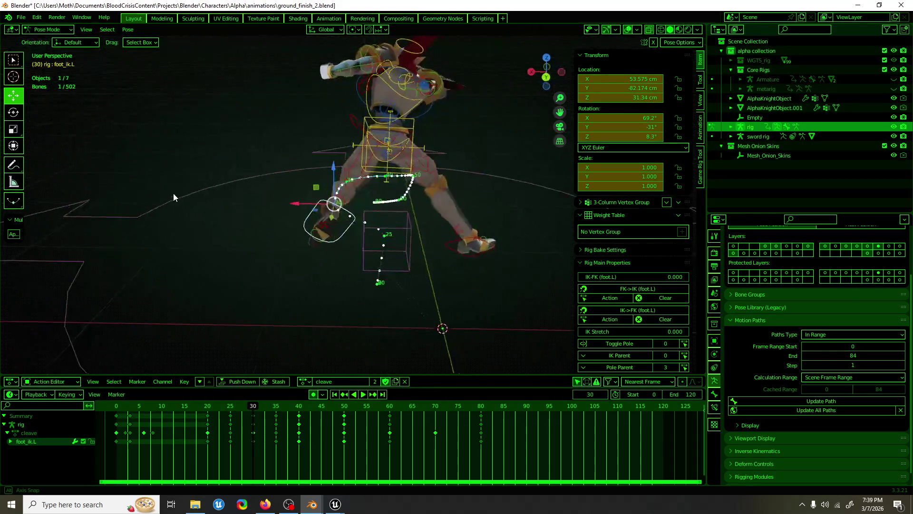
key(g)
key(x)
click(370, 281)
mouse_move(370, 280)
middle_down()
mouse_move(369, 262)
mouse_move(525, 201)
middle_up()
drag(219, 410, 253, 412)
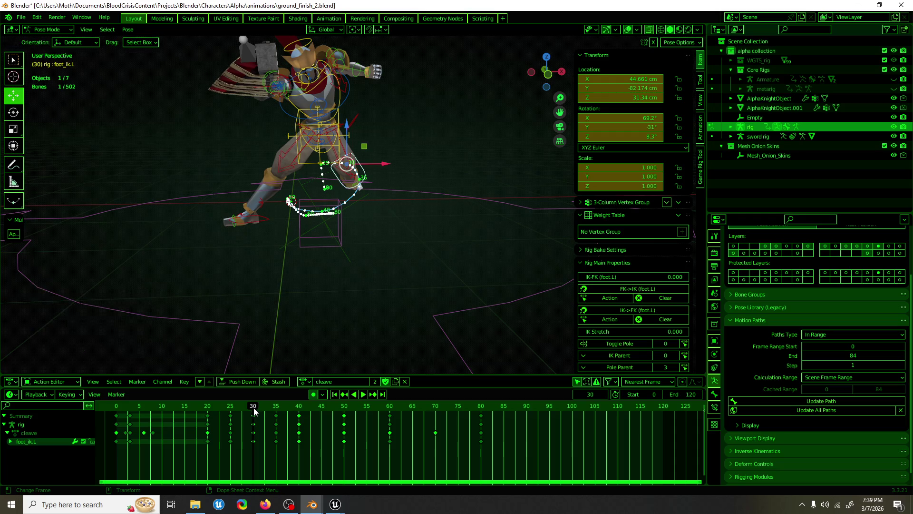
Keyframe thigh_ik.L at frame 30, then rotate it −75.7° about Y at frame 35 in Normal orientation.
click(352, 151)
key(i)
key(Up)
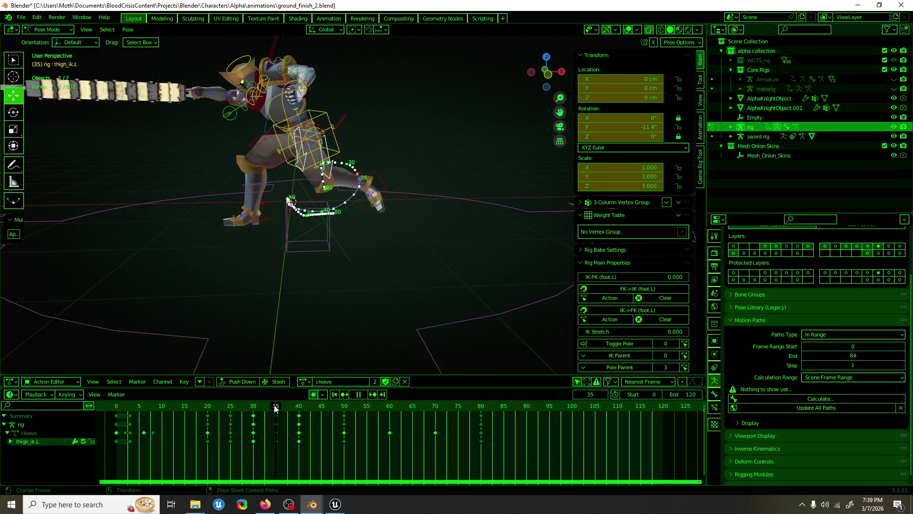
key(r)
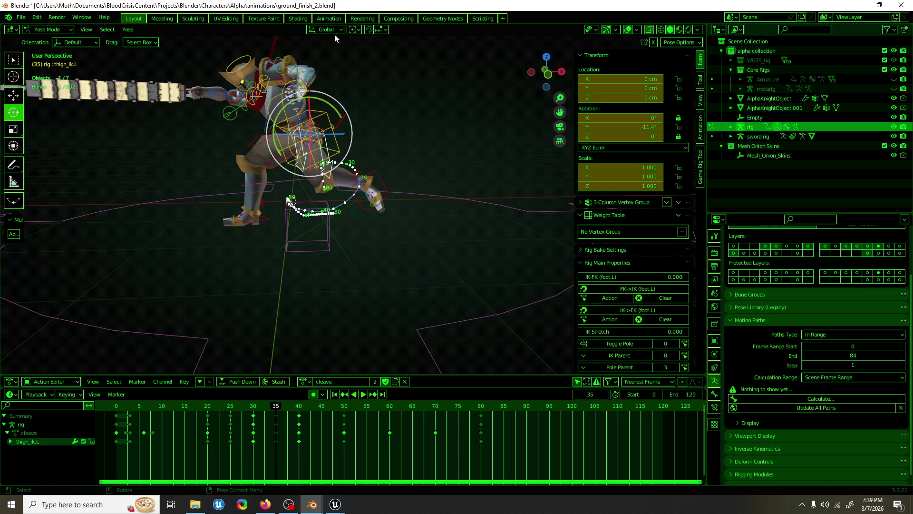
click(337, 30)
click(321, 78)
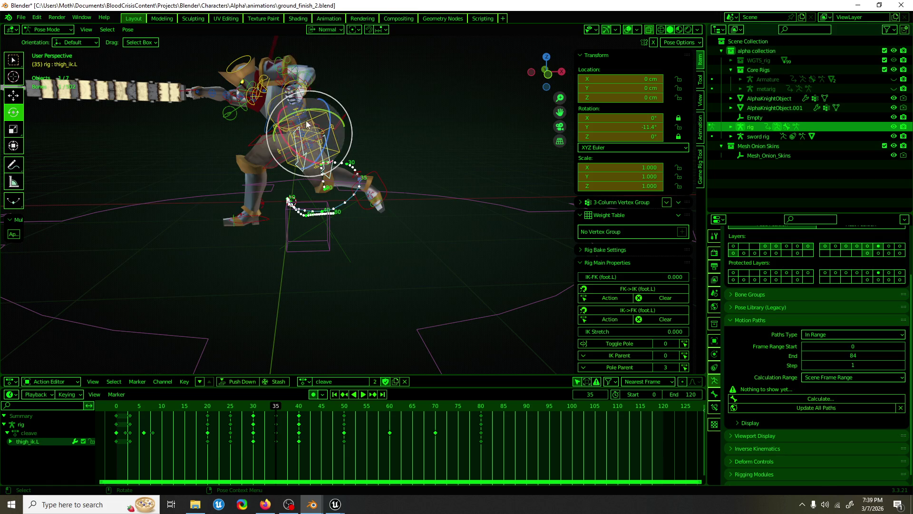
drag(332, 120, 333, 122)
mouse_move(423, 213)
middle_down()
mouse_move(184, 226)
mouse_move(382, 221)
middle_up()
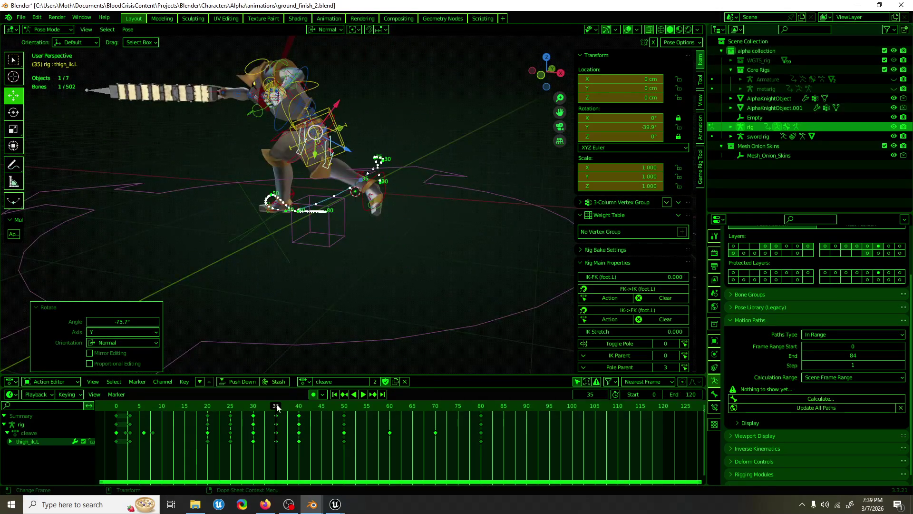
Play back the thigh change, stopping at frame 40 with the hips selected.
key(space)
drag(261, 407, 298, 410)
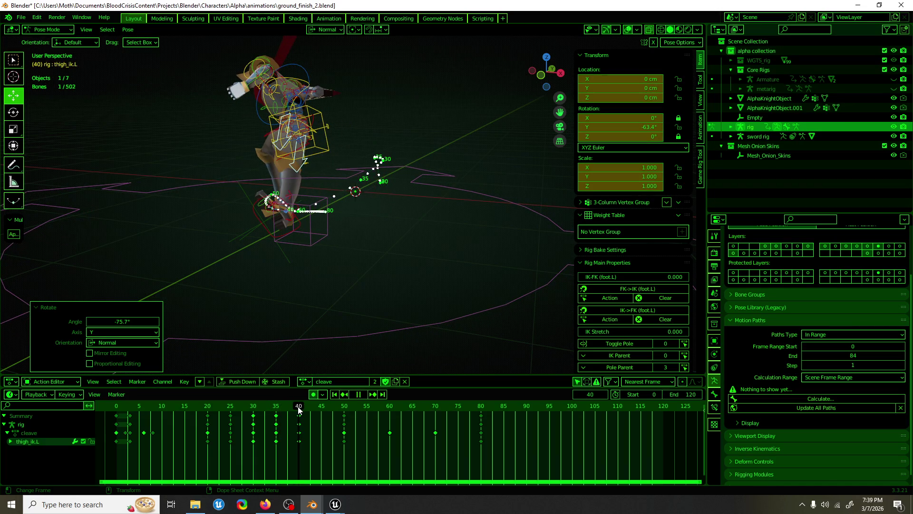
key(space)
click(284, 144)
middle_drag(264, 182, 322, 233)
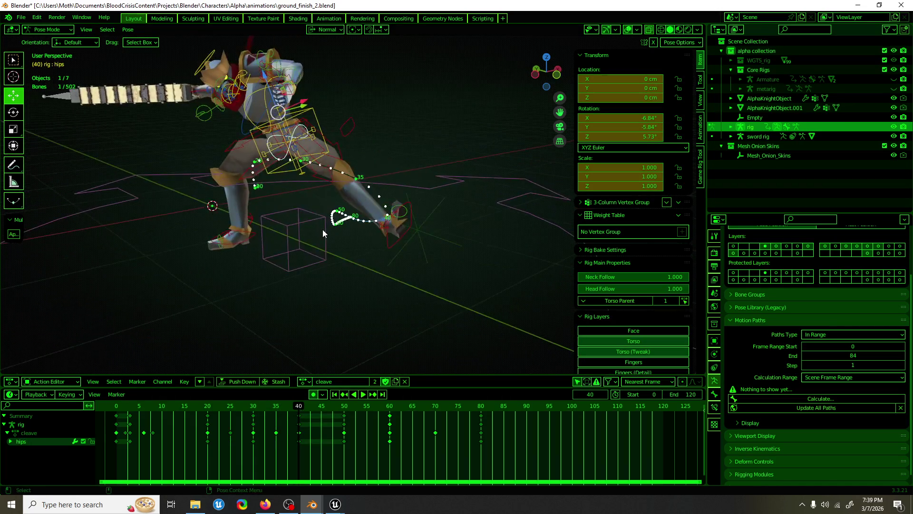
At frame 40, tilt the hips slightly on Y and −15.5° around X.
scroll(323, 233, up, 3)
mouse_move(291, 409)
mouse_down()
mouse_move(248, 410)
mouse_move(298, 409)
mouse_up()
middle_drag(333, 295, 374, 156)
middle_drag(373, 122, 366, 138)
key(shift+space)
key(r)
drag(364, 143, 361, 160)
mouse_move(361, 160)
middle_down()
mouse_move(290, 152)
mouse_move(307, 159)
mouse_move(338, 150)
mouse_move(370, 185)
mouse_move(361, 156)
mouse_move(312, 181)
mouse_move(399, 178)
middle_up()
key(r)
click(258, 144)
key(shift+space)
key(g)
Rotate foot_ik.L −20.8° around Z at frame 40.
click(457, 268)
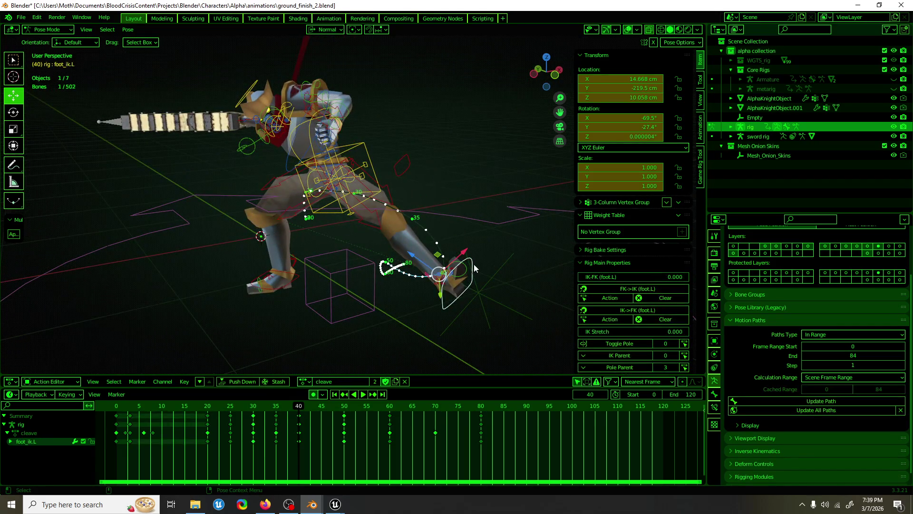
middle_drag(479, 241, 442, 253)
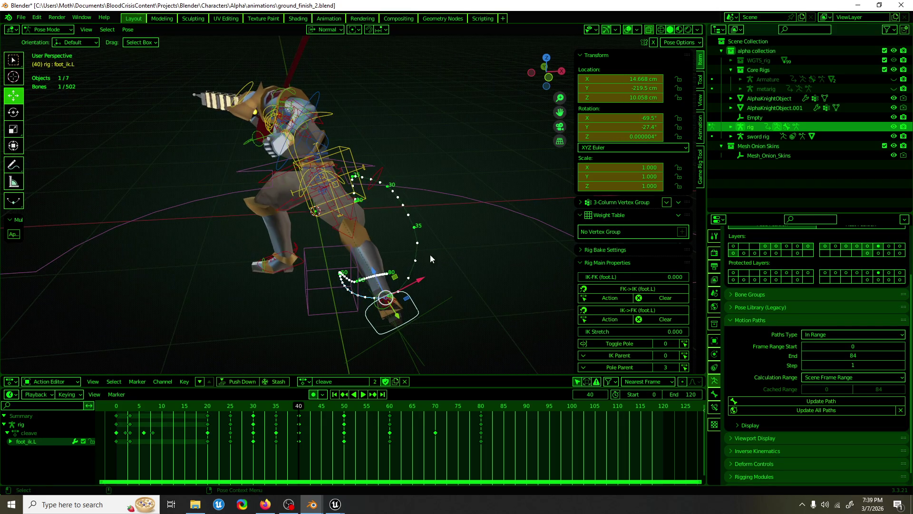
key(shift+space)
key(r)
drag(410, 277, 383, 271)
key(shift+space)
key(g)
mouse_move(384, 270)
middle_down()
mouse_move(298, 261)
mouse_move(418, 256)
mouse_move(413, 244)
middle_up()
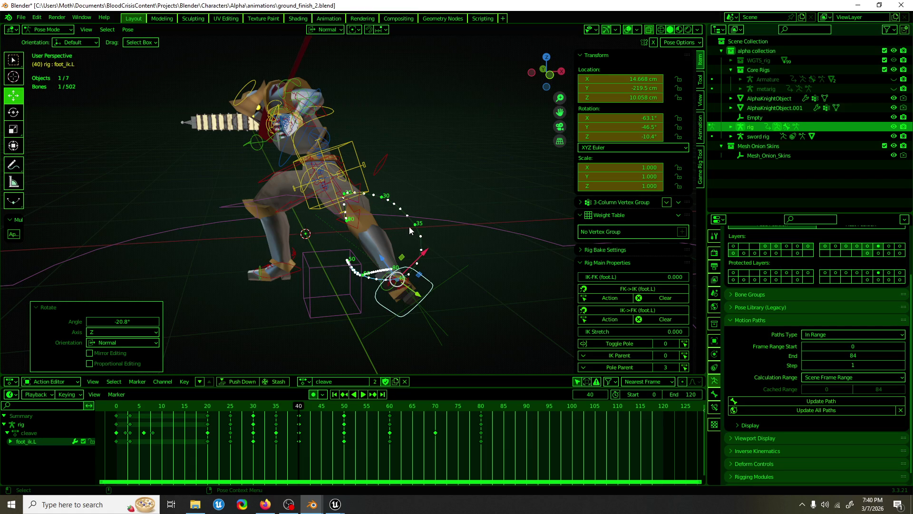
Select the spine_fk control and view the knight front-on.
middle_drag(326, 204, 551, 219)
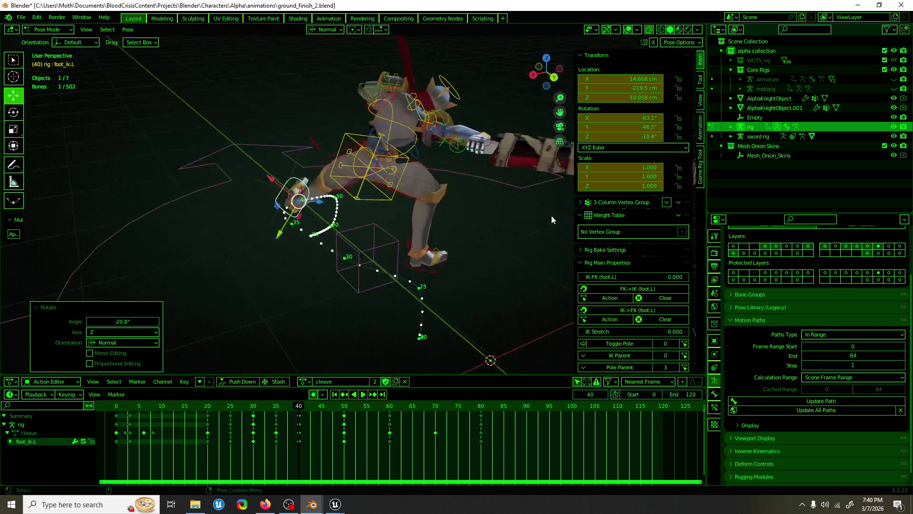
click(377, 175)
mouse_move(404, 193)
middle_down()
mouse_move(312, 184)
mouse_move(423, 214)
mouse_move(414, 223)
middle_up()
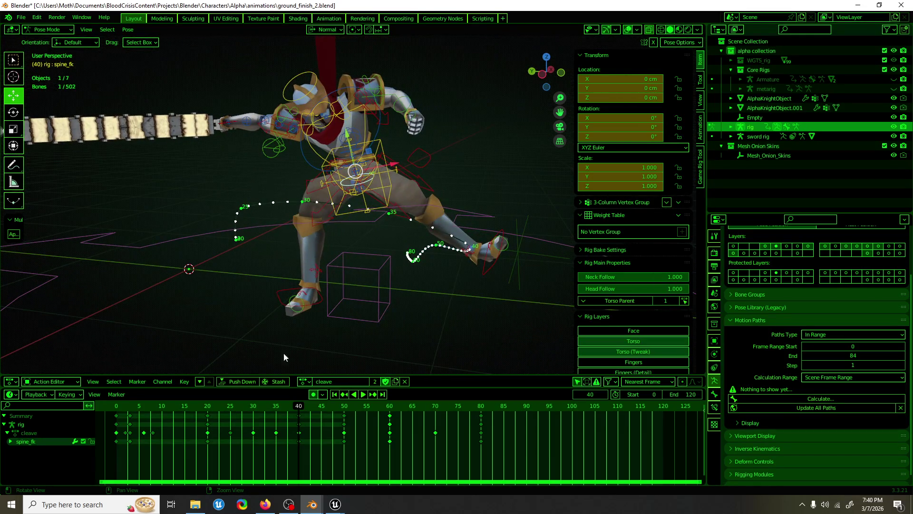
Review the action from the start, then lean spine_fk 17.2° on Y at frame 20.
click(116, 406)
key(space)
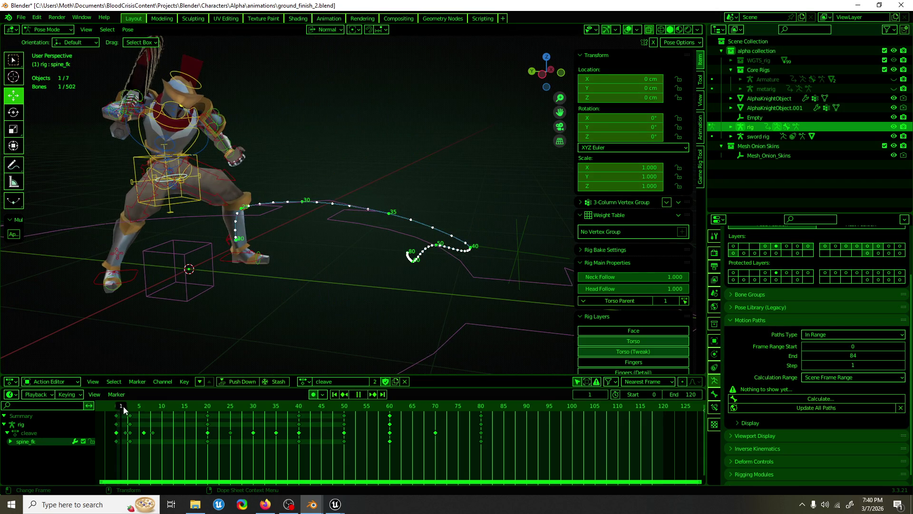
key(space)
middle_drag(155, 224, 276, 232)
key(shift+space)
key(r)
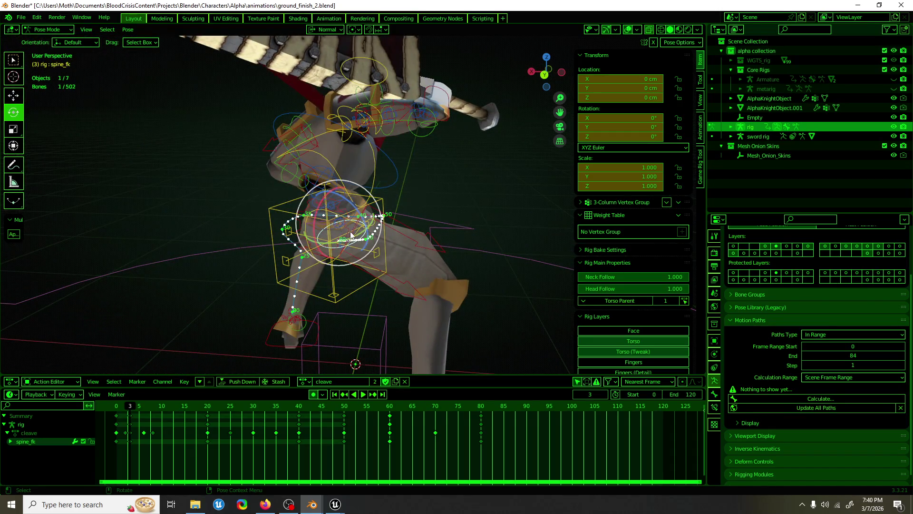
key(space)
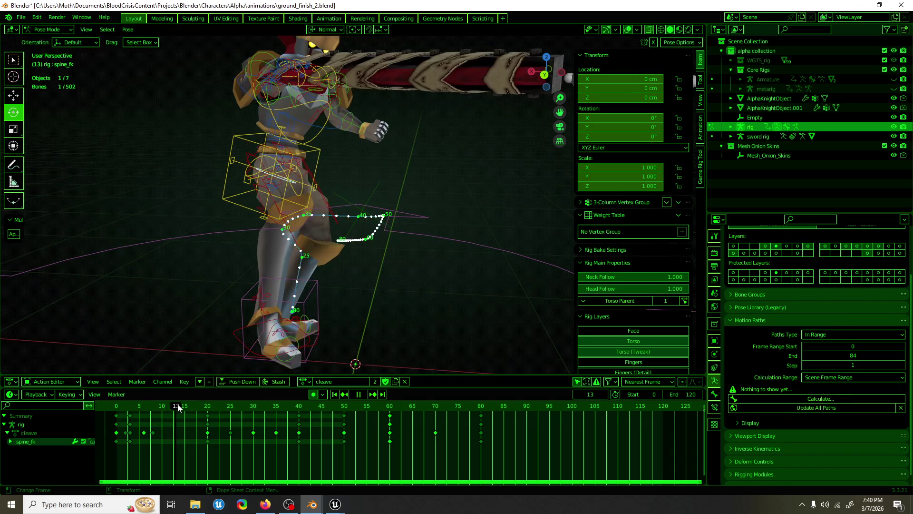
key(space)
middle_drag(333, 199, 403, 151)
drag(403, 151, 399, 191)
mouse_move(400, 190)
middle_down()
mouse_move(407, 224)
mouse_move(433, 233)
middle_up()
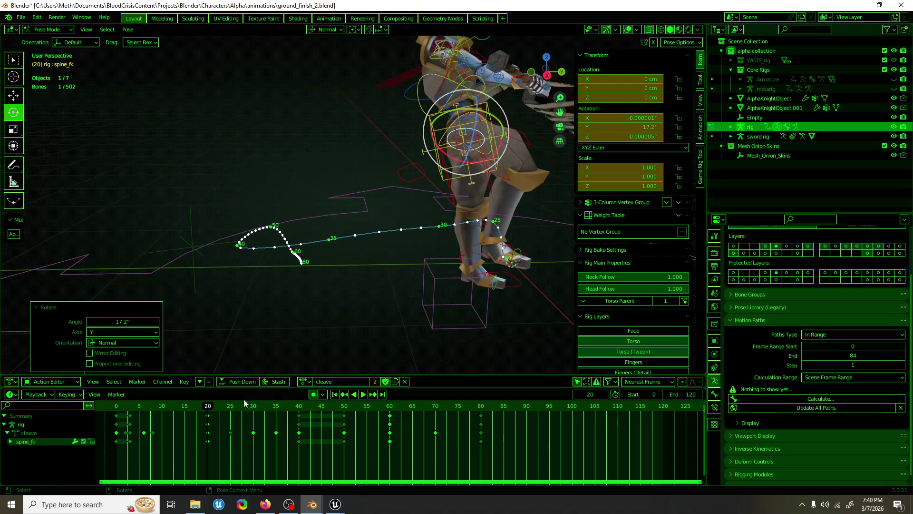
Rotate spine_fk to −7.77° on Y at frame 50.
key(space)
drag(240, 409, 332, 408)
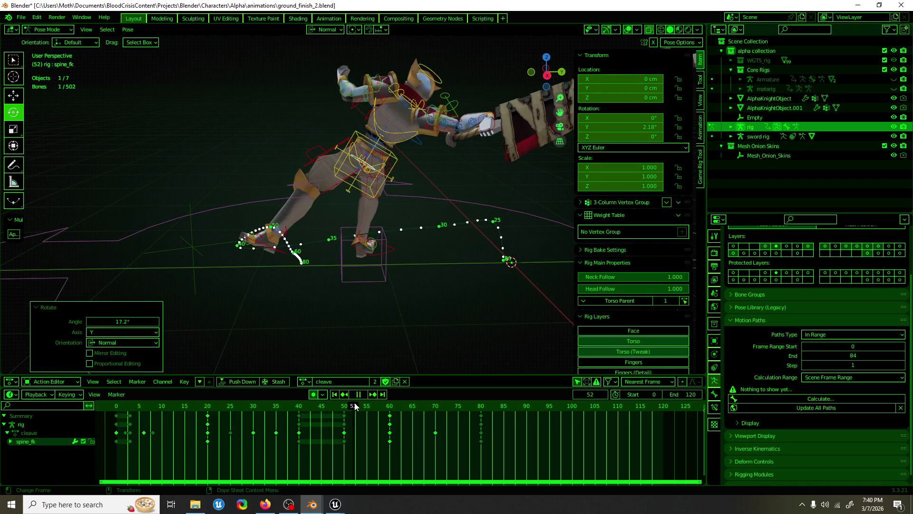
key(space)
drag(391, 169, 385, 181)
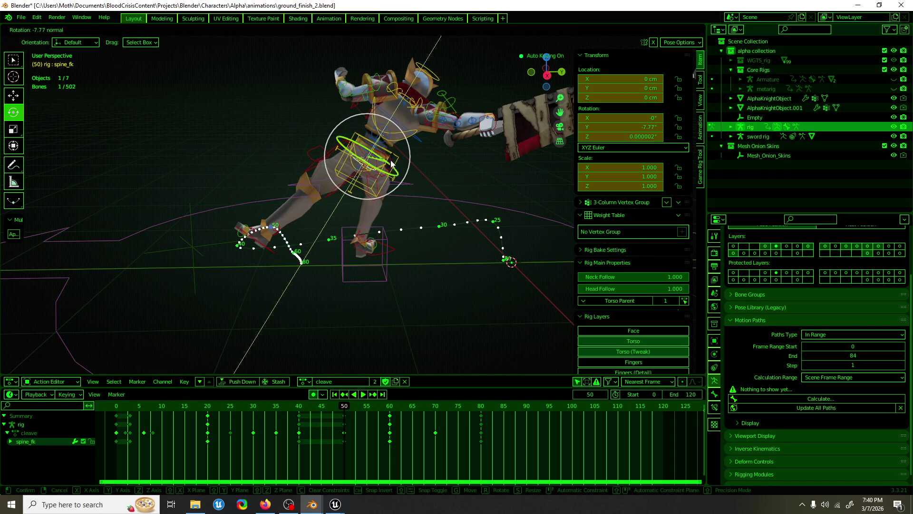
middle_drag(385, 180, 424, 236)
Play back the spine changes up to frame 53 and select the left forearm FK control.
key(space)
click(257, 409)
mouse_move(257, 409)
mouse_down()
mouse_move(161, 410)
mouse_move(339, 399)
mouse_up()
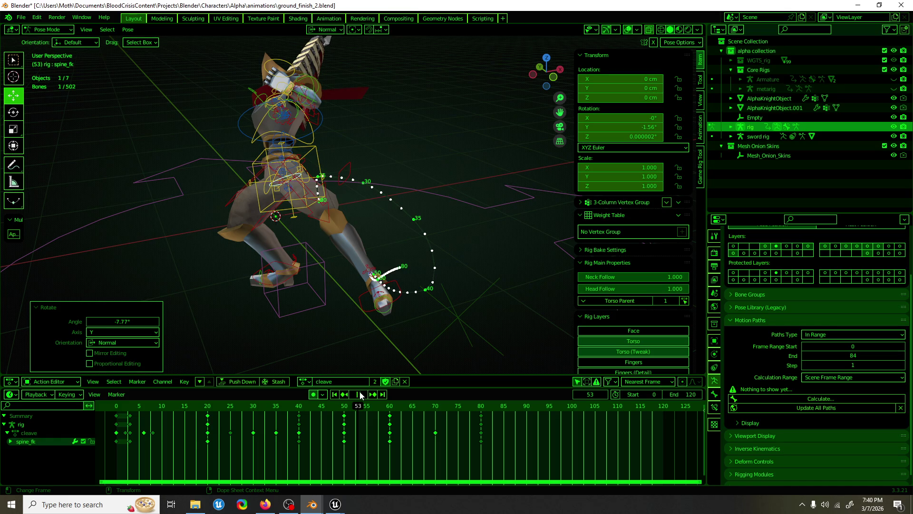
click(360, 395)
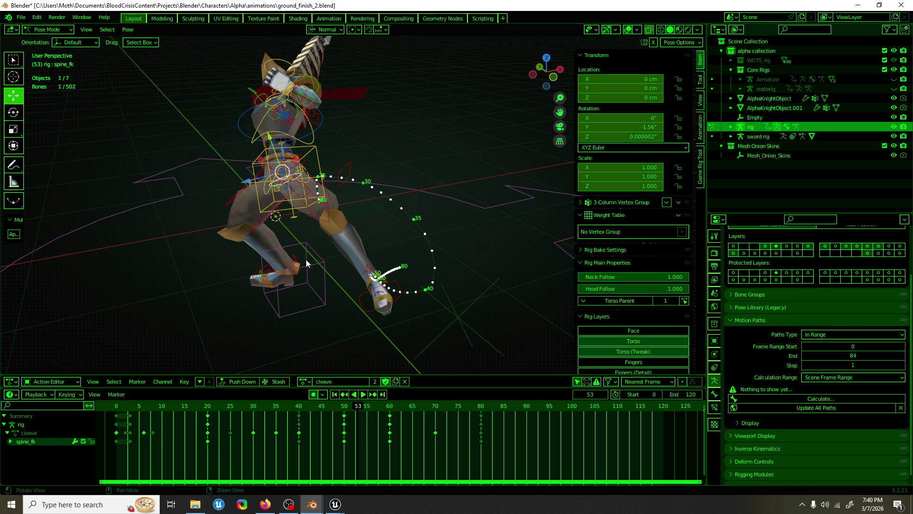
middle_drag(333, 238, 394, 239)
click(342, 96)
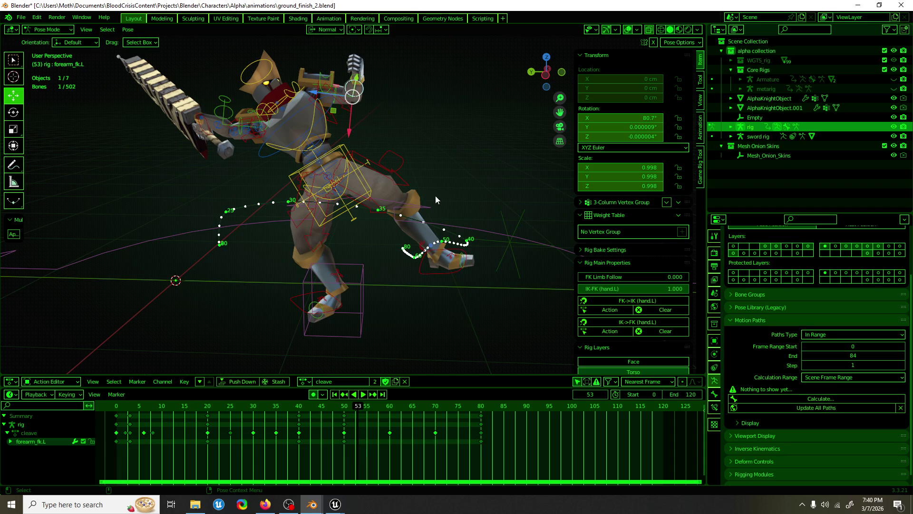
At frame 0, select hand_ik.L and hide the Arm.R (FK) and Arm.L (FK) rig layers.
drag(176, 406, 115, 411)
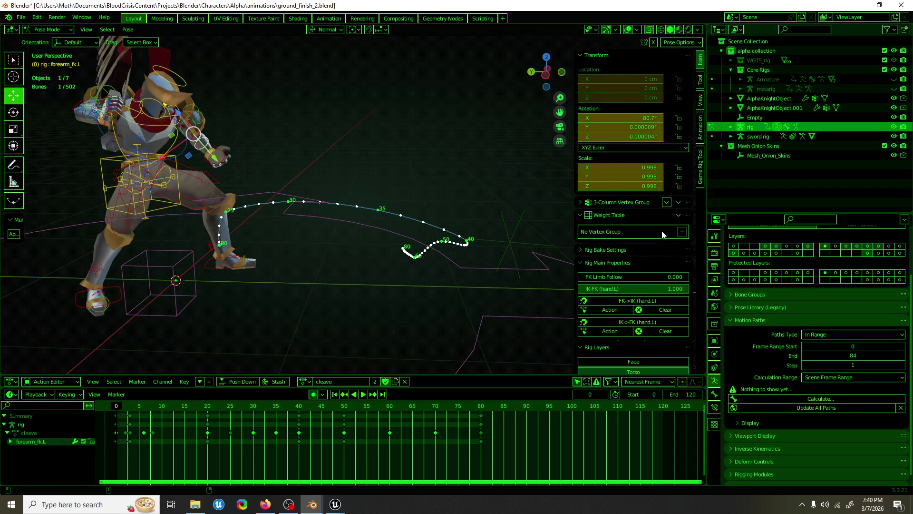
scroll(635, 267, down, 3)
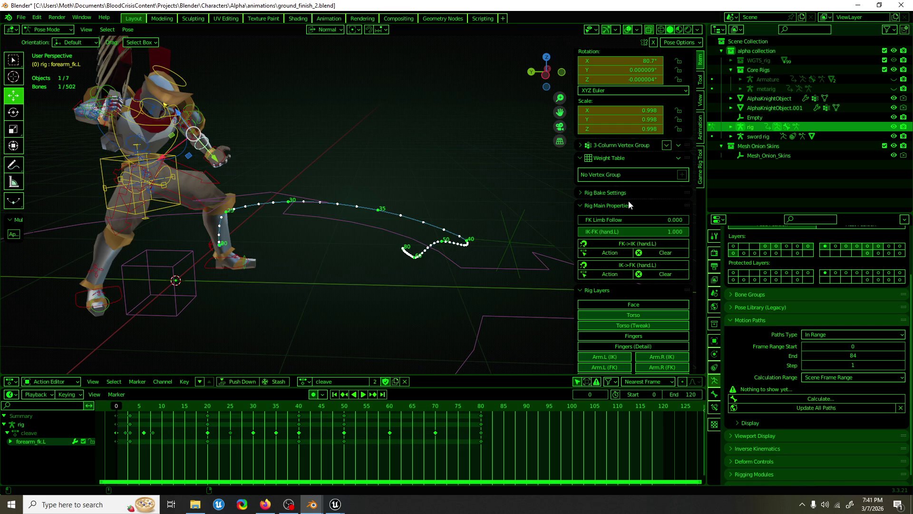
click(628, 204)
click(629, 192)
click(629, 192)
click(630, 205)
click(217, 169)
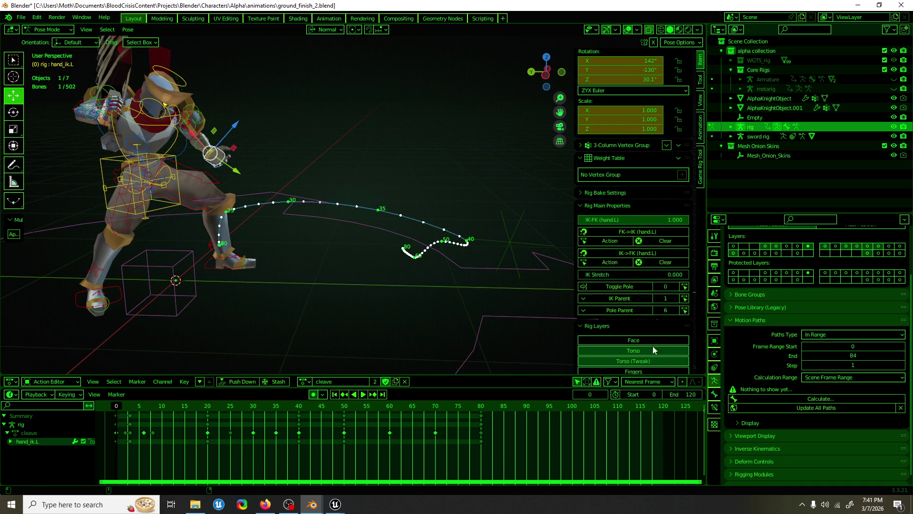
scroll(653, 349, down, 5)
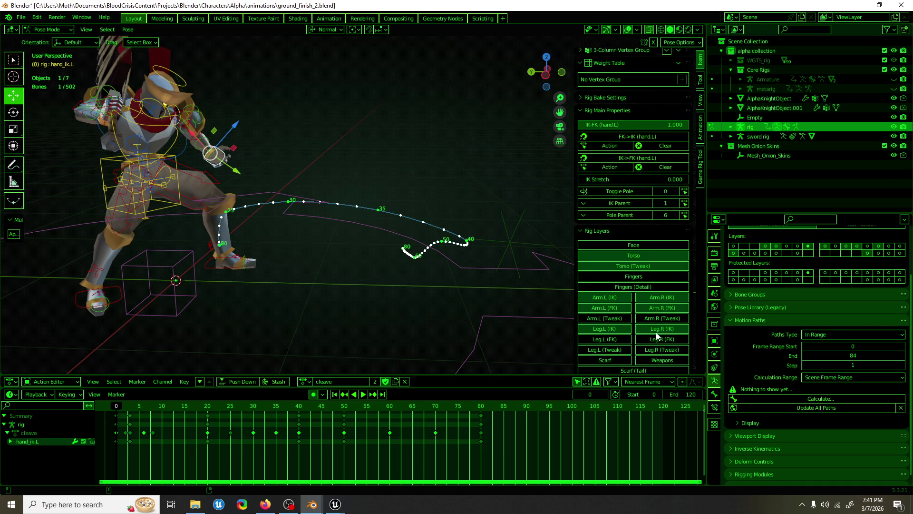
drag(652, 309, 627, 311)
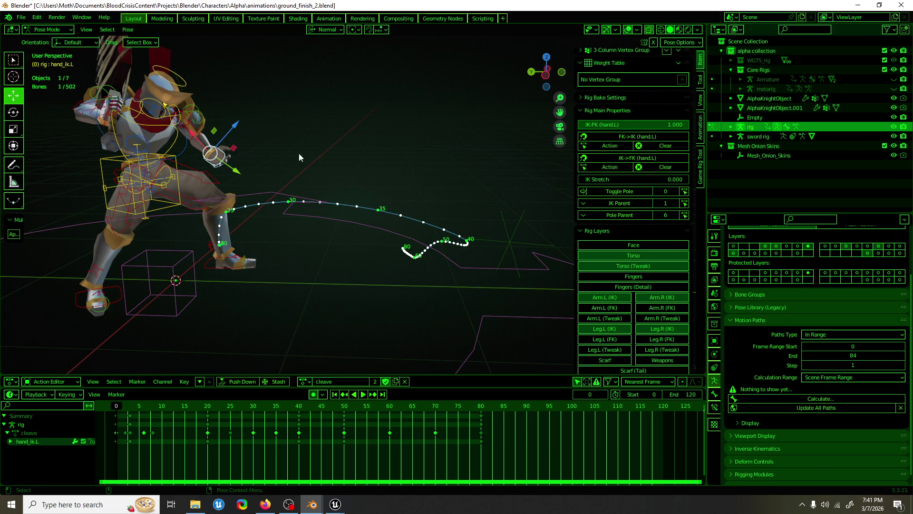
Set IK-FK (hand.L) to 0 and go to frame 3.
shift+middle_drag(307, 157, 325, 153)
scroll(608, 197, up, 4)
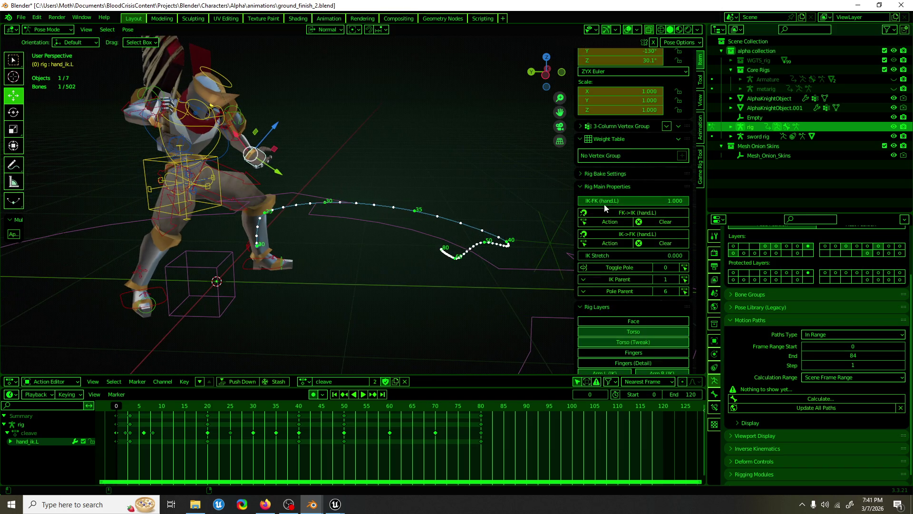
drag(634, 200, 580, 200)
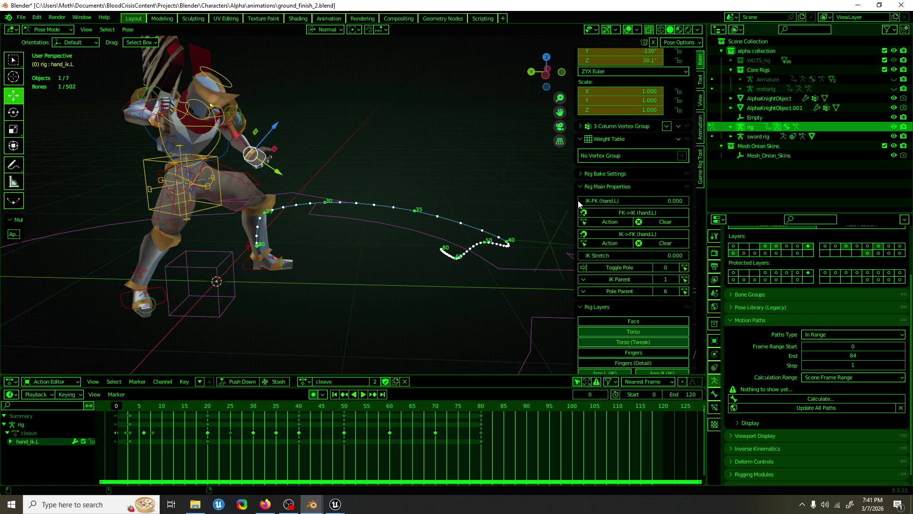
key(space)
mouse_move(130, 408)
mouse_down()
mouse_move(112, 407)
mouse_move(132, 404)
mouse_up()
mouse_move(132, 333)
middle_down()
mouse_move(133, 269)
mouse_move(336, 156)
mouse_move(395, 136)
mouse_move(355, 246)
mouse_move(369, 236)
middle_up()
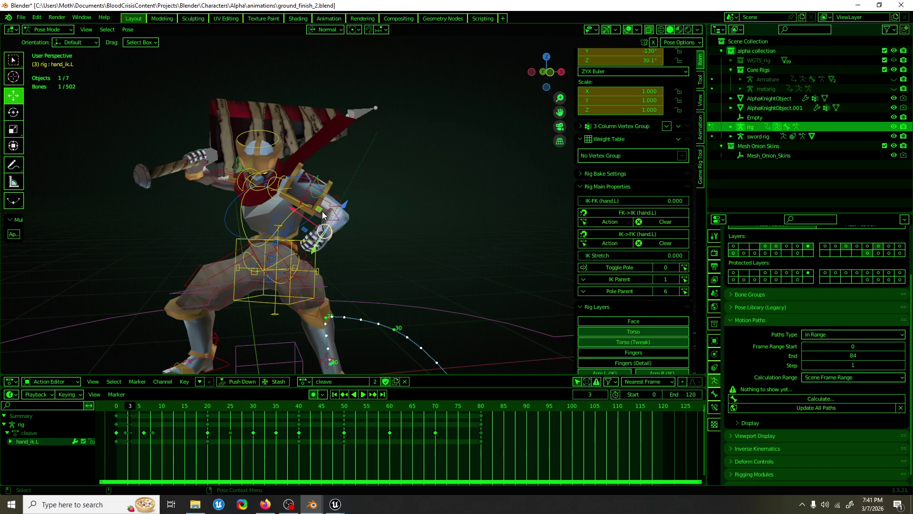
Move hand_ik.L about 1.46 cm in X and −10.56 cm in Z, then rotate it 6.35° about Y.
key(g)
click(306, 230)
key(r)
key(r)
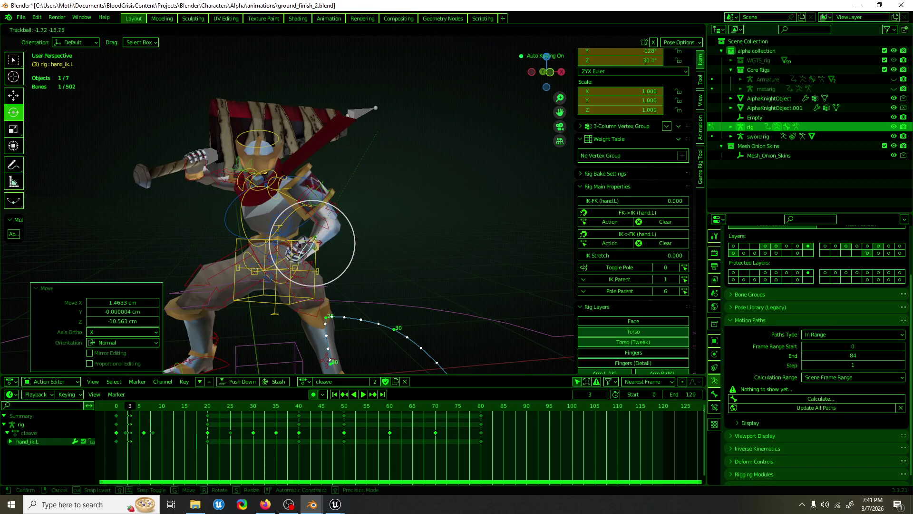
click(328, 221)
key(r)
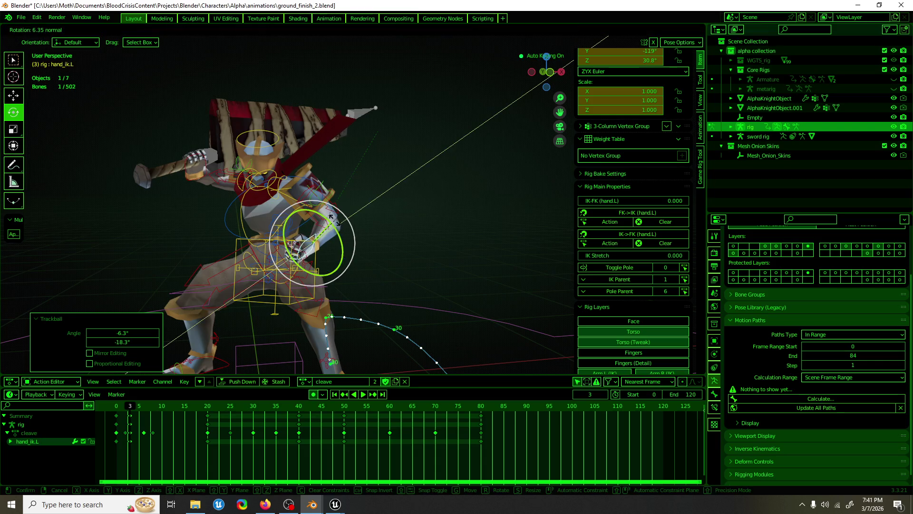
key(Return)
Play the action to review the hand pose, stopping at frame 20.
key(space)
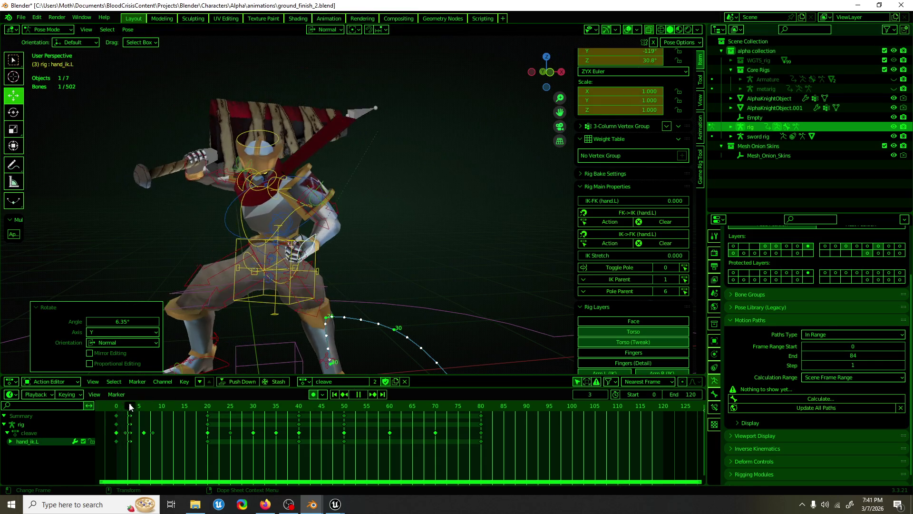
drag(141, 403, 204, 403)
key(space)
middle_drag(314, 295, 436, 237)
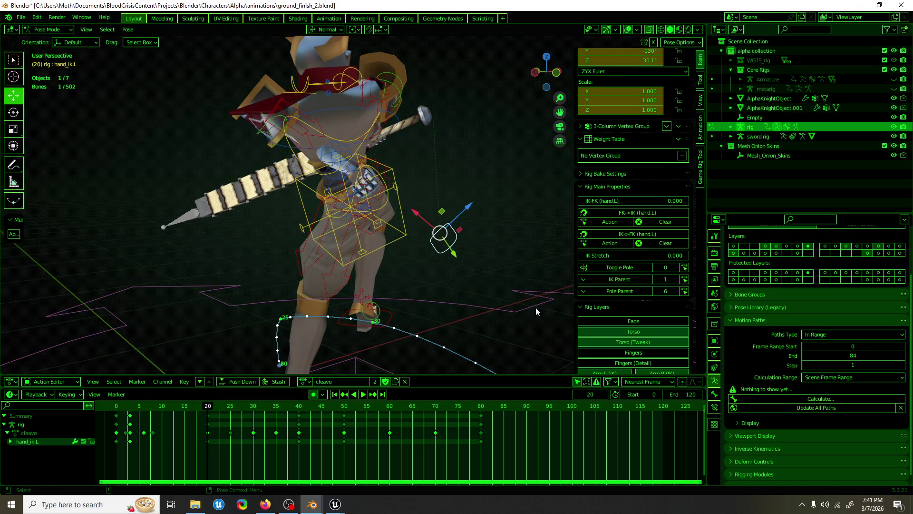
Return to frame 0, select hand_ik.L, and play the cleave action to frame 14.
key(space)
click(118, 407)
key(Escape)
click(80, 178)
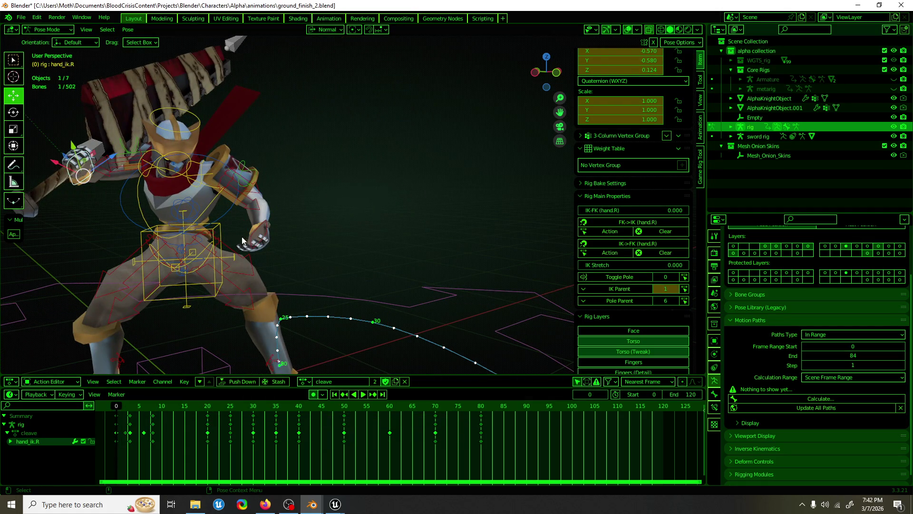
click(270, 229)
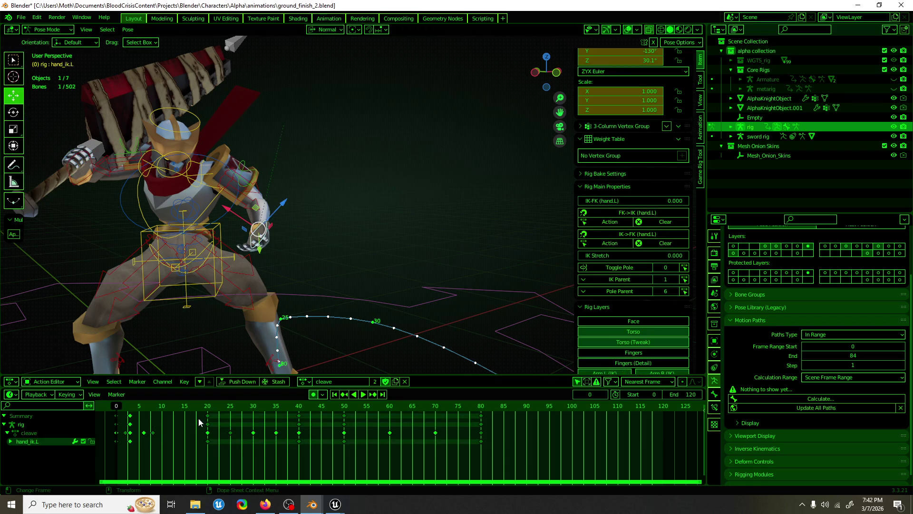
key(space)
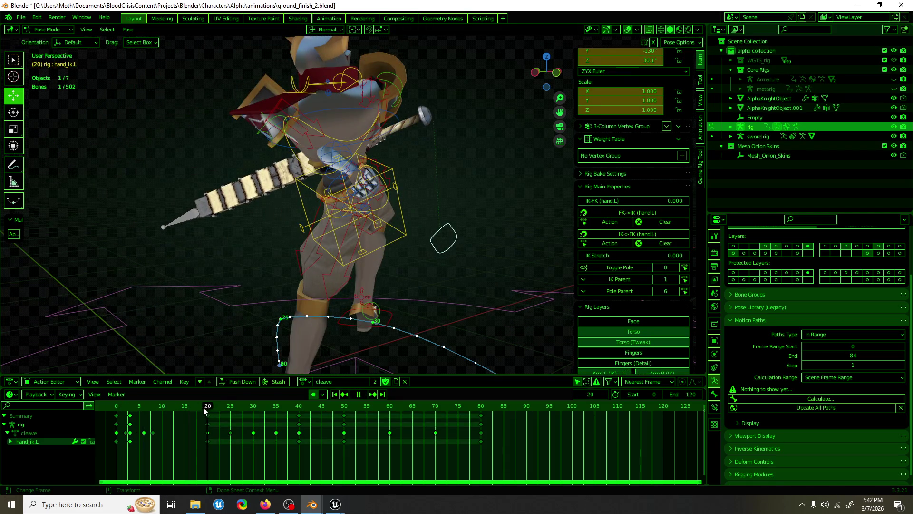
key(space)
Move hand_ik.L up and left and rotate it -75.2° at frame 14.
key(shift+space)
key(r)
mouse_move(437, 256)
mouse_down()
mouse_move(427, 268)
mouse_move(403, 267)
mouse_move(314, 157)
mouse_move(257, 152)
mouse_move(238, 167)
mouse_up()
mouse_move(238, 167)
middle_down()
mouse_move(350, 215)
mouse_move(276, 172)
middle_up()
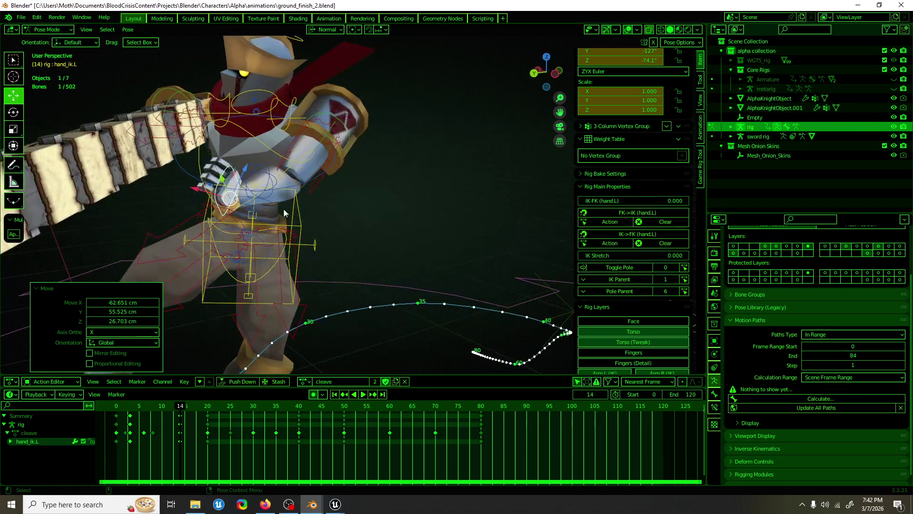
click(13, 112)
drag(276, 172, 249, 171)
key(shift+space)
key(g)
Compare the pose against frame 7, save ground_finish_2.blend, and switch to Unreal Editor.
mouse_move(301, 200)
middle_down()
mouse_move(223, 200)
mouse_move(233, 218)
middle_up()
mouse_move(183, 407)
mouse_down()
mouse_move(148, 410)
mouse_move(179, 410)
mouse_up()
mouse_move(202, 325)
middle_down()
mouse_move(335, 313)
mouse_move(178, 313)
mouse_move(255, 316)
middle_up()
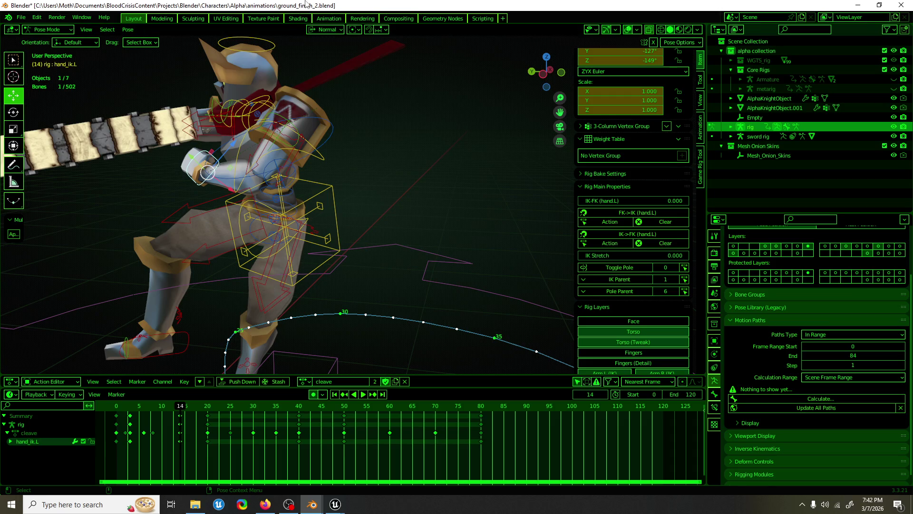
key(ctrl+s)
middle_drag(295, 152, 291, 188)
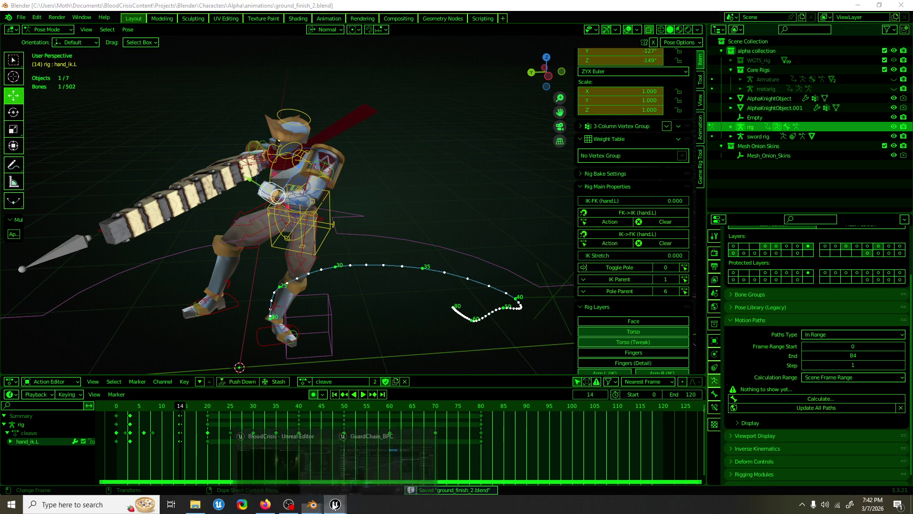
mouse_move(335, 504)
click(286, 456)
Open the recent Graveyard level, move the Blueprint window aside, and select graveyard_mesh.
click(45, 10)
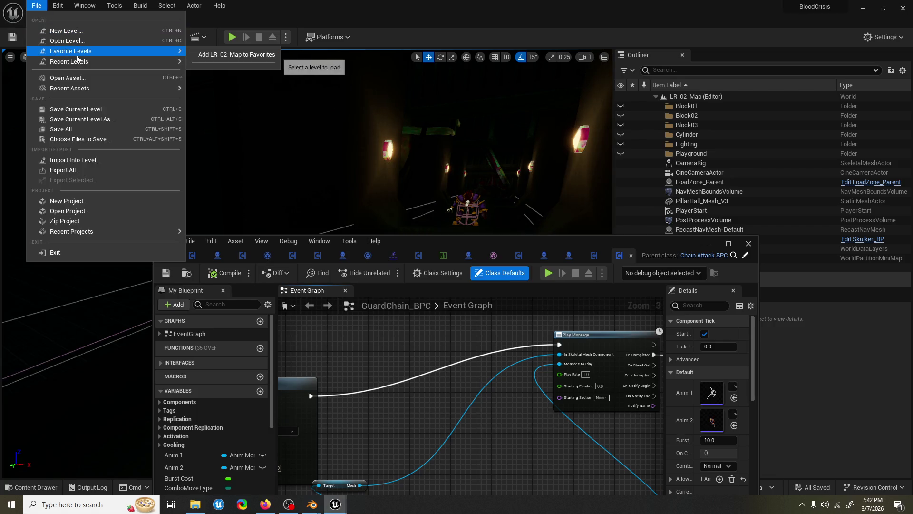
mouse_move(143, 61)
click(221, 85)
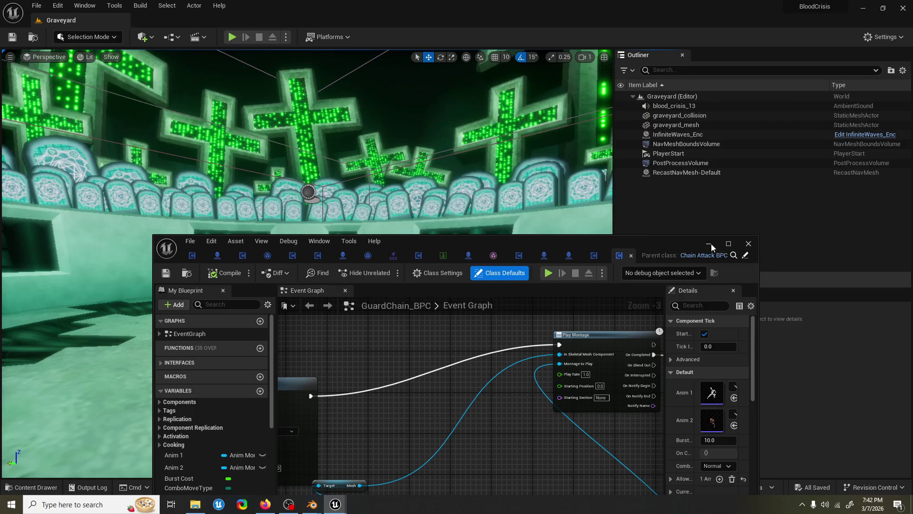
click(708, 243)
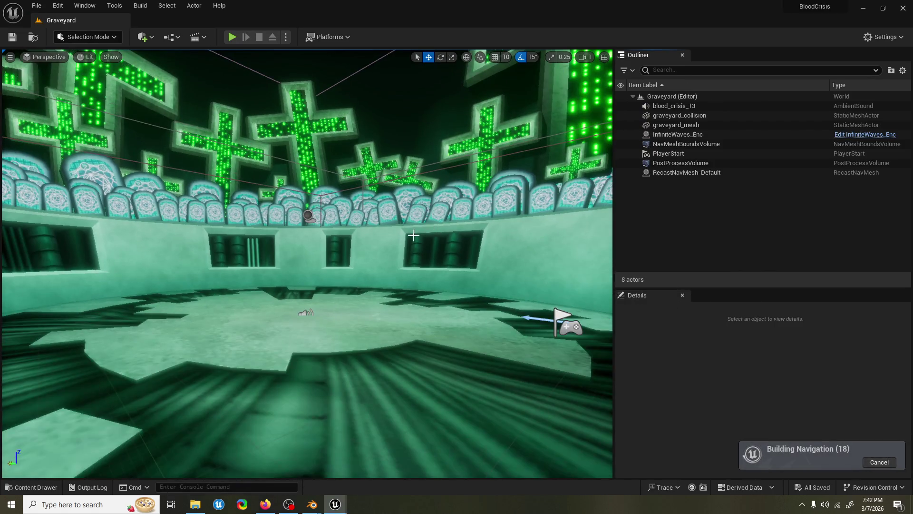
click(402, 227)
Open Station_01 from Recent Levels, look around, then reopen Graveyard.
click(37, 5)
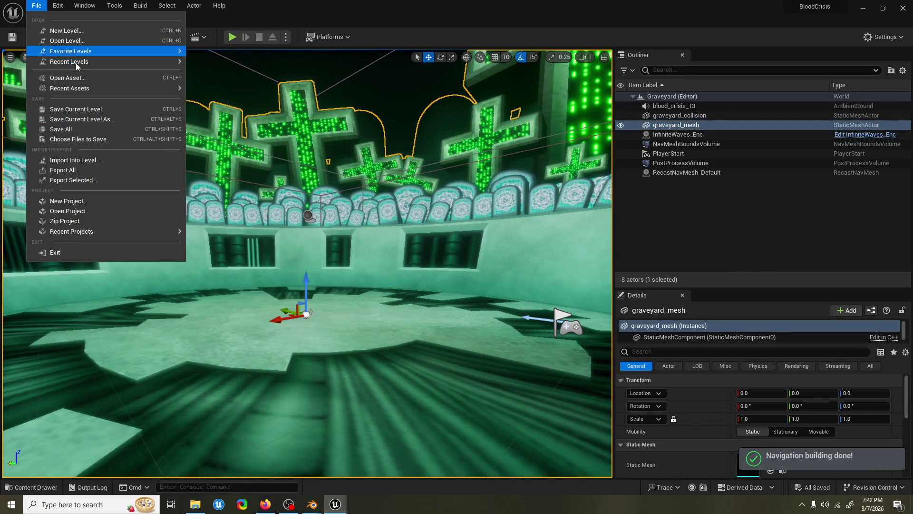
mouse_move(99, 65)
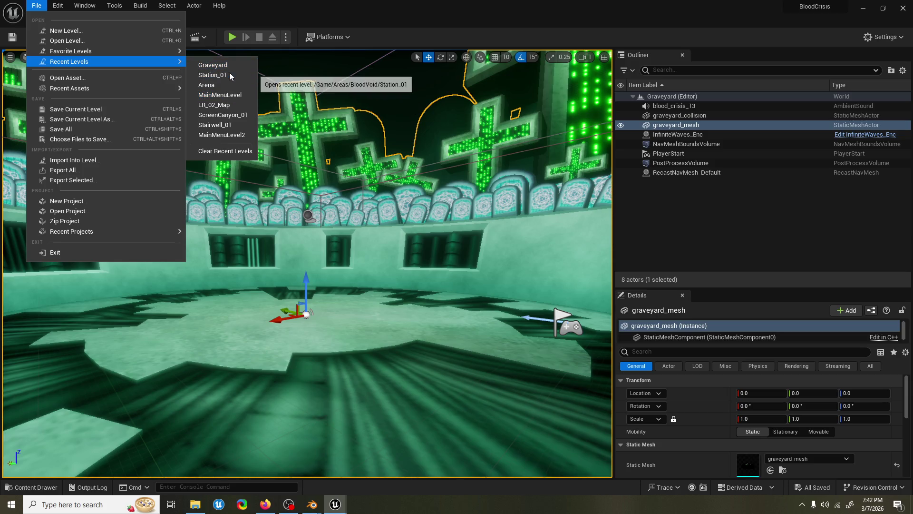
click(212, 74)
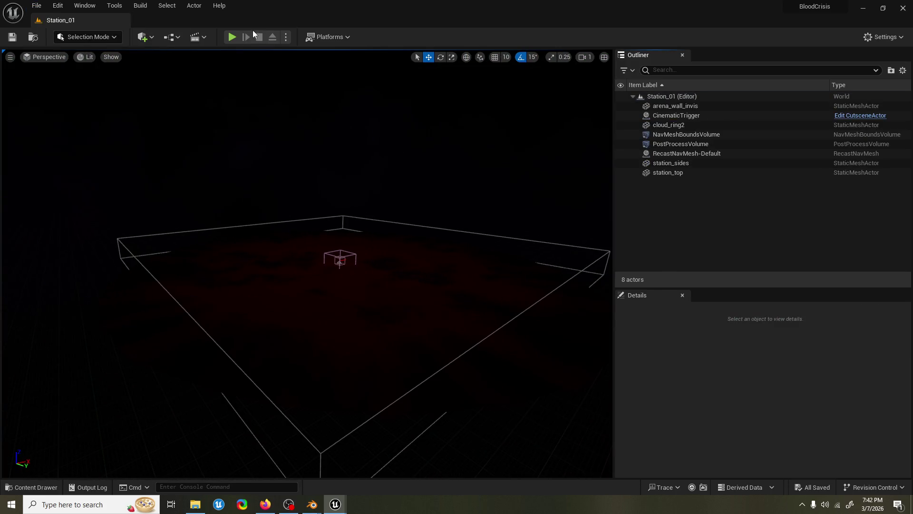
click(233, 38)
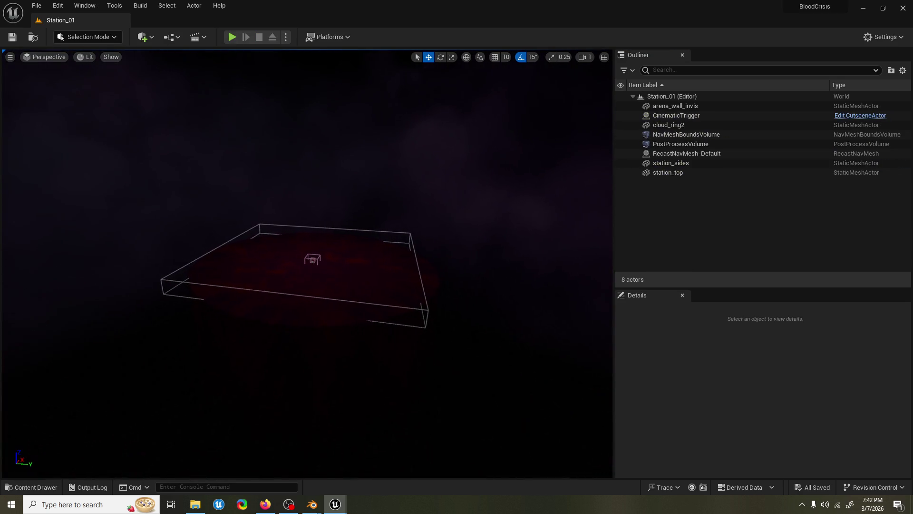
scroll(306, 263, up, 1)
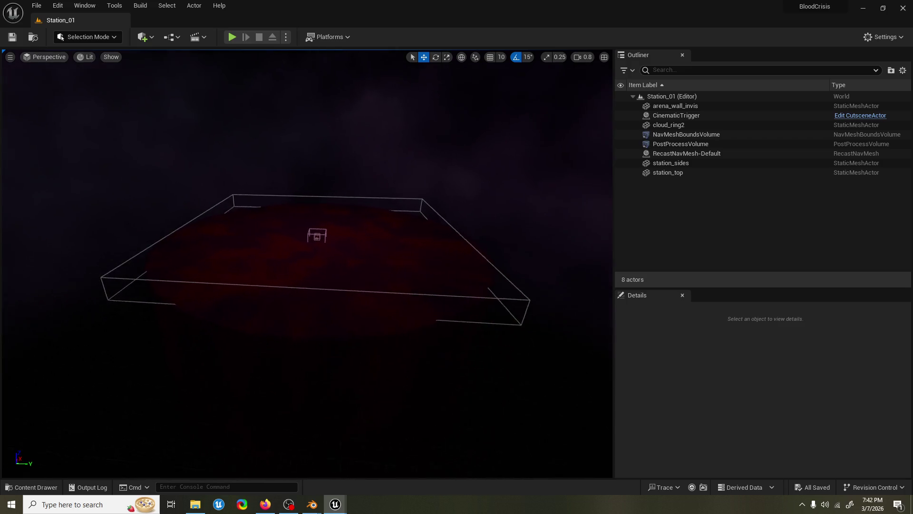
scroll(306, 263, down, 3)
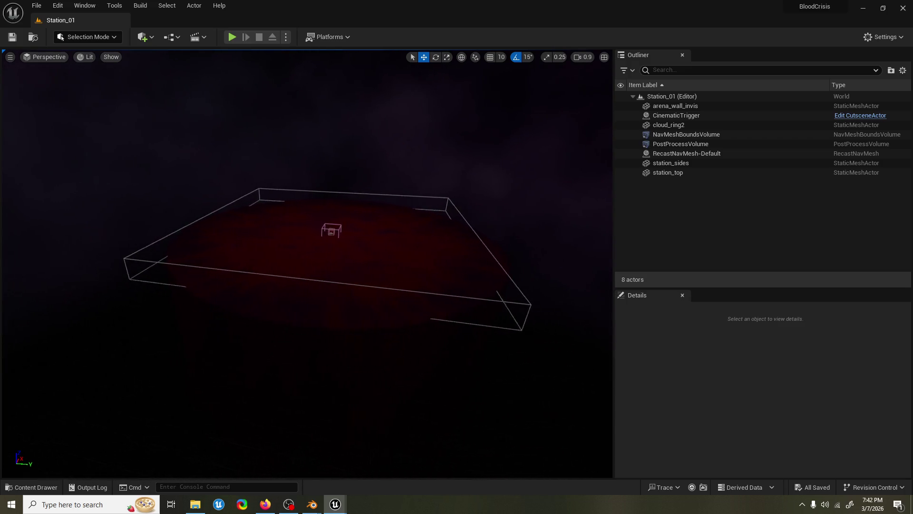
click(37, 5)
mouse_move(91, 62)
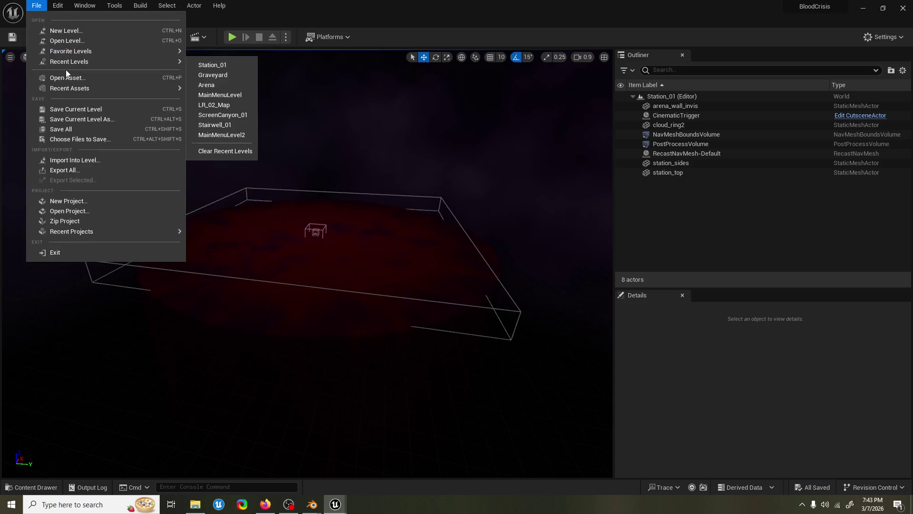
click(209, 76)
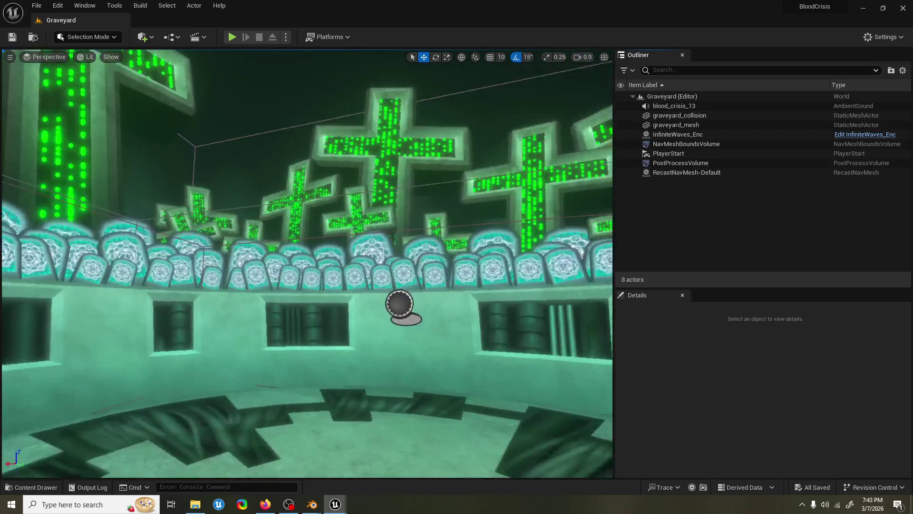
mouse_move(306, 263)
right_down()
mouse_move(285, 263)
mouse_move(314, 257)
mouse_move(306, 263)
mouse_move(399, 215)
right_up()
scroll(314, 257, up, 1)
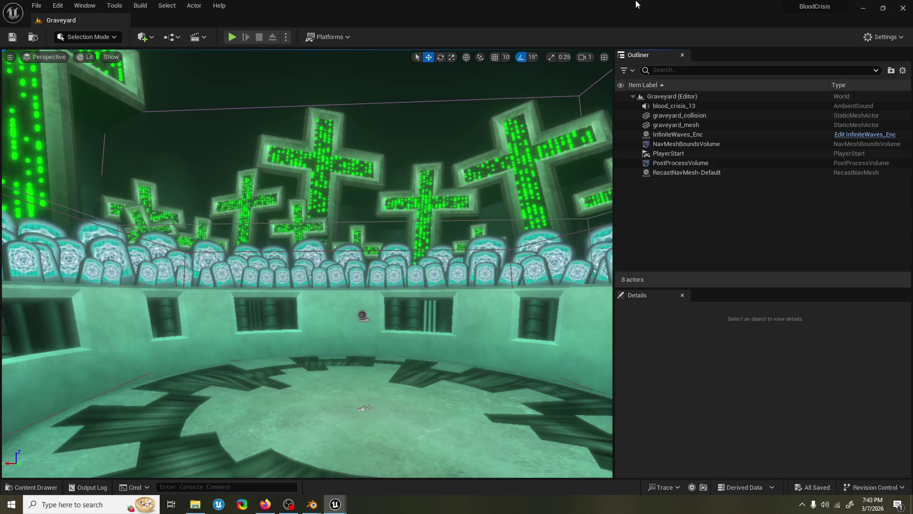
key(alt+Tab)
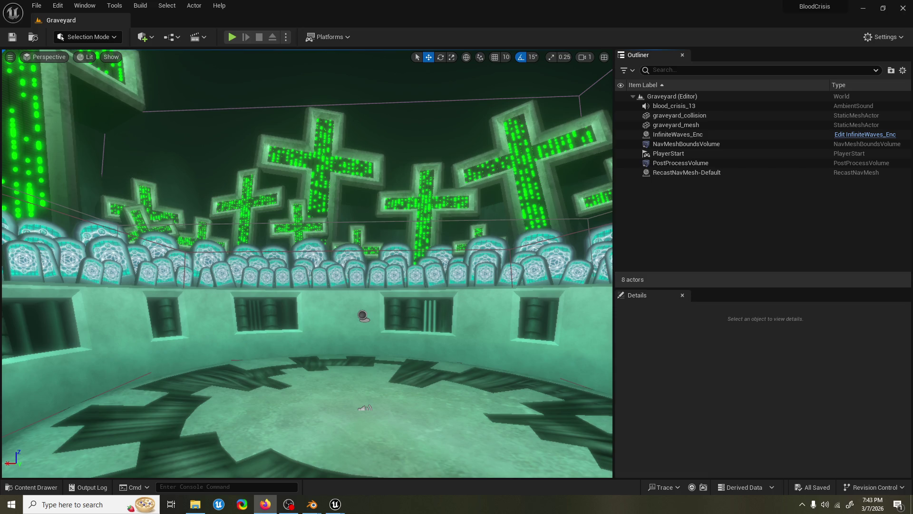
key(alt+Tab)
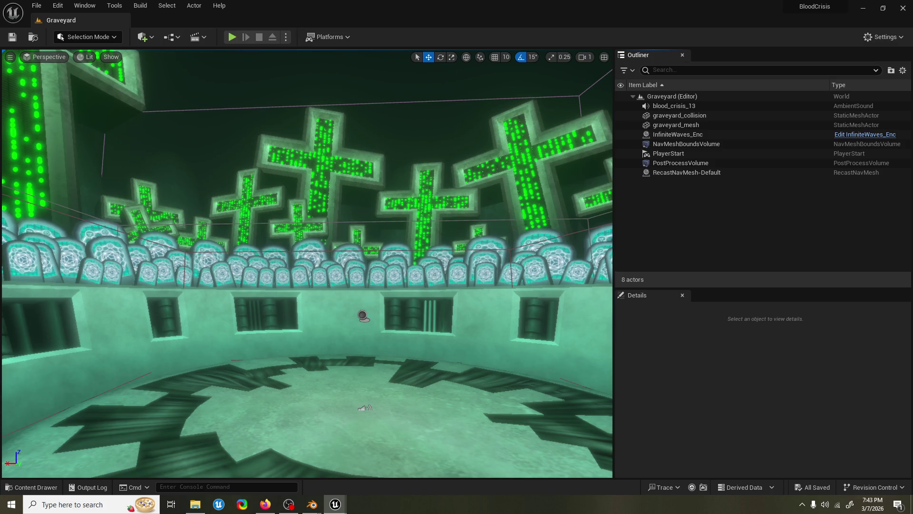
right_drag(476, 161, 469, 209)
right_drag(320, 465, 320, 465)
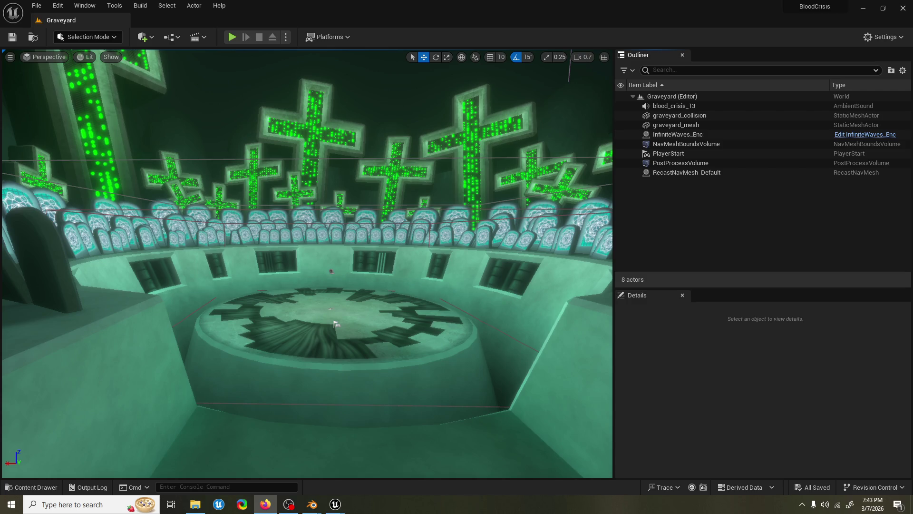
right_drag(359, 113, 366, 136)
click(36, 4)
click(38, 5)
click(40, 4)
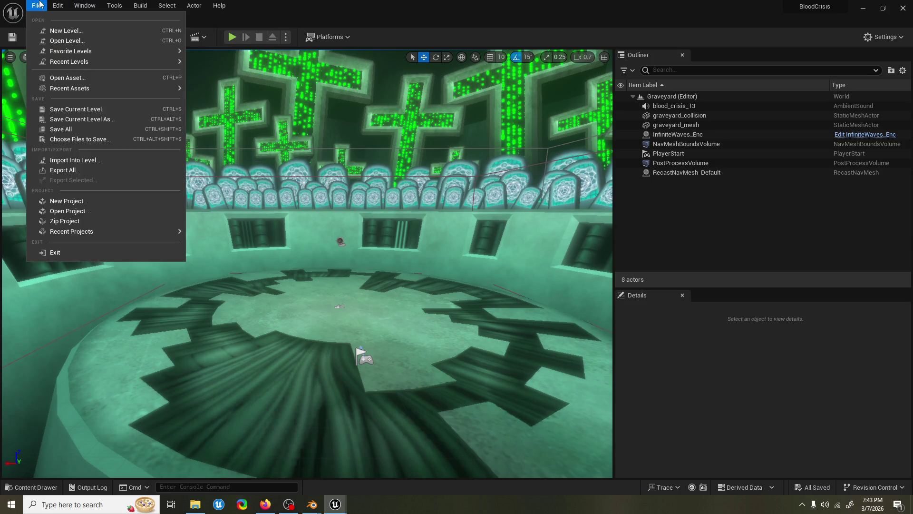
key(Right)
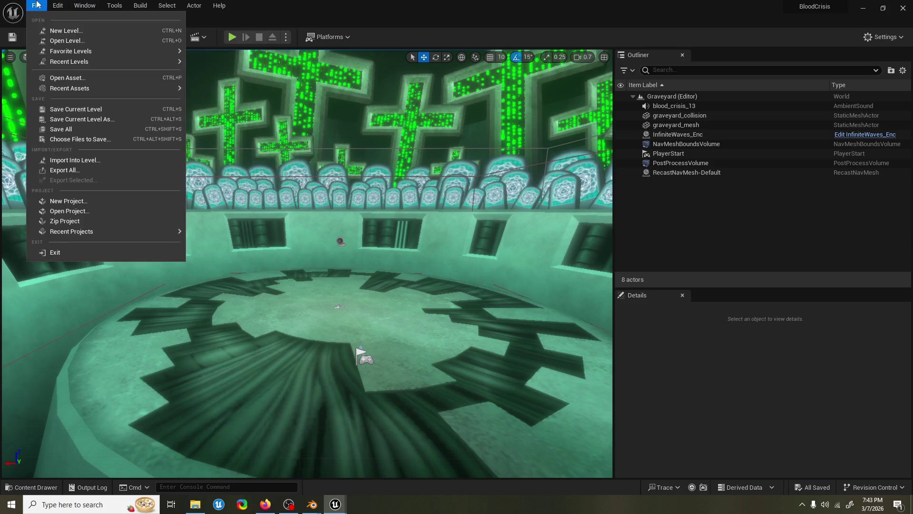
click(39, 4)
mouse_move(78, 63)
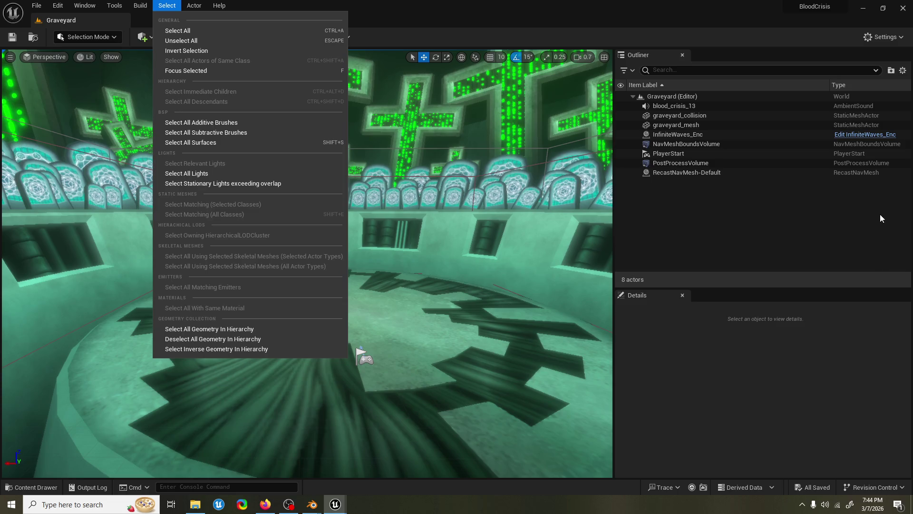
click(797, 206)
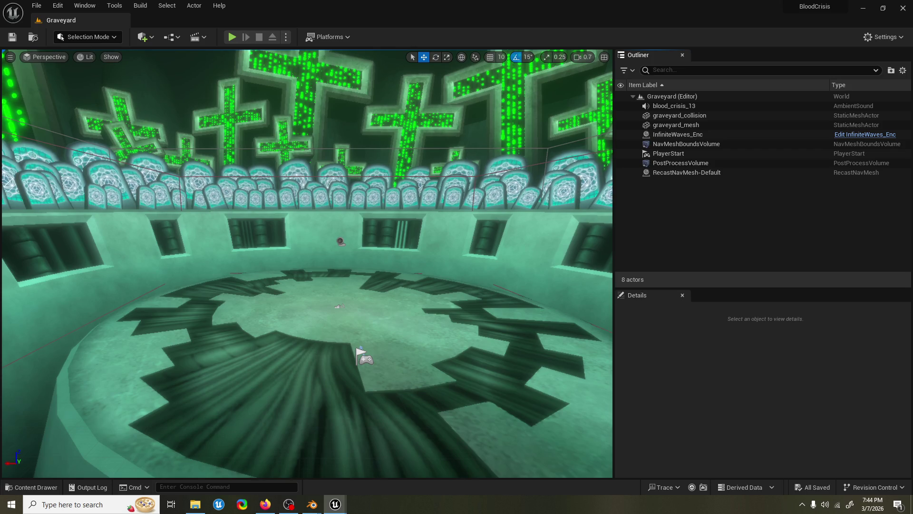
click(265, 504)
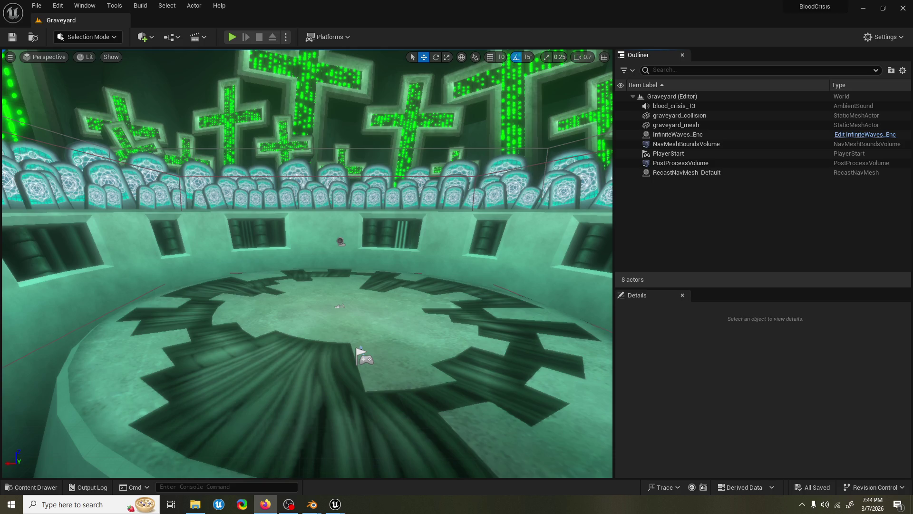
key(alt+Tab)
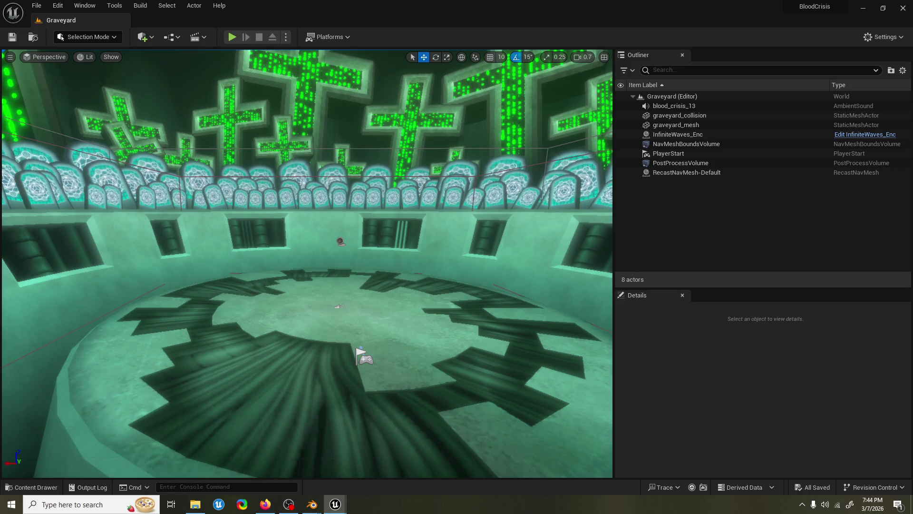
key(alt+Tab)
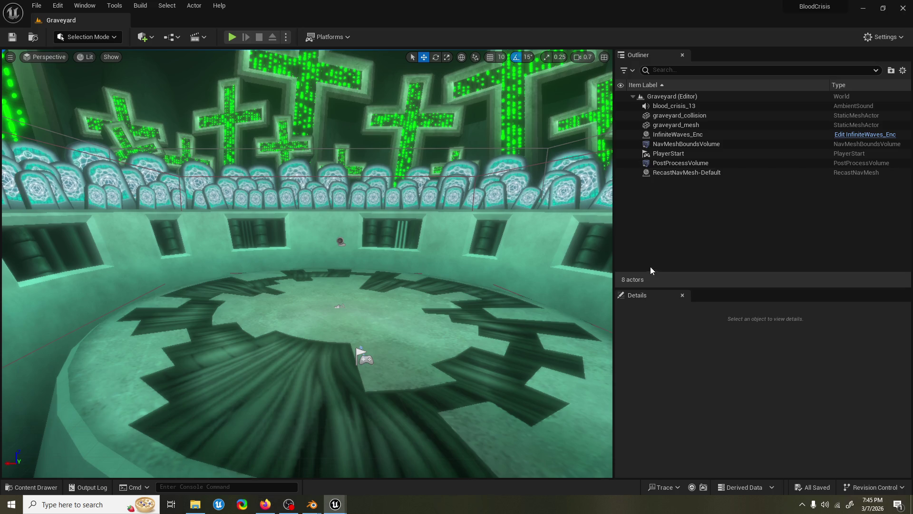
right_drag(307, 263, 326, 257)
scroll(320, 259, up, 1)
scroll(327, 257, down, 1)
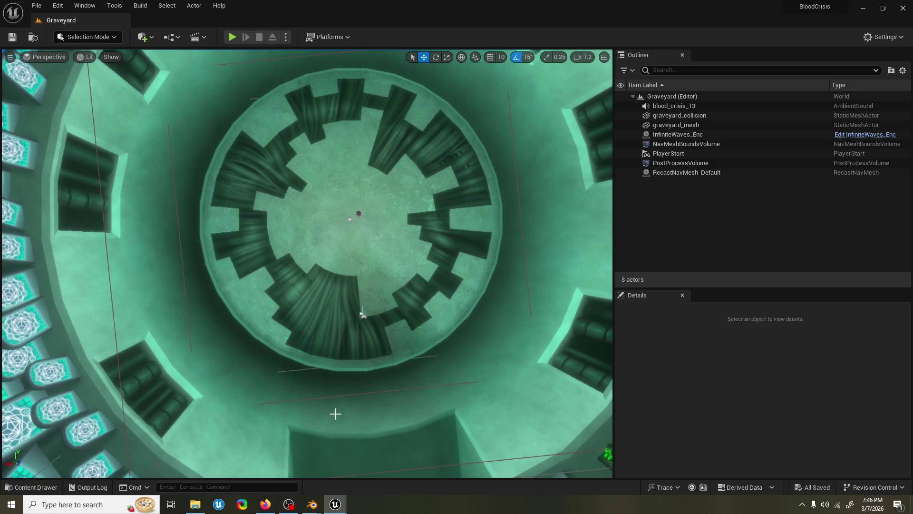
mouse_move(336, 422)
right_down()
mouse_move(336, 347)
mouse_move(334, 392)
mouse_move(334, 379)
mouse_move(261, 374)
mouse_move(354, 334)
right_up()
right_drag(406, 161, 406, 161)
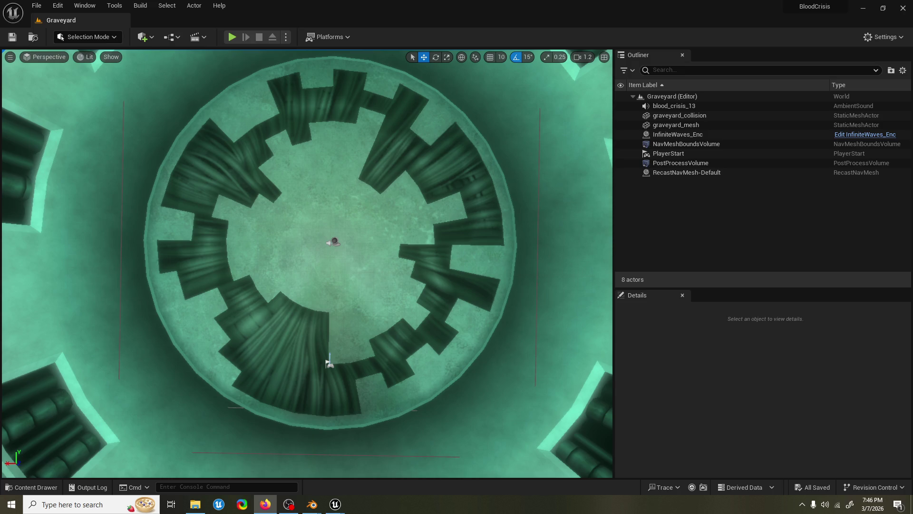
key(alt+Tab)
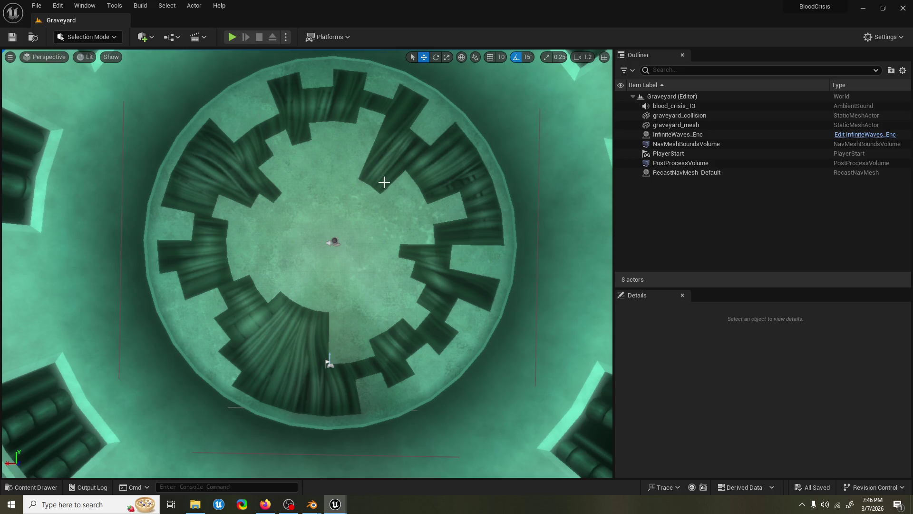
scroll(381, 185, up, 5)
scroll(320, 380, down, 5)
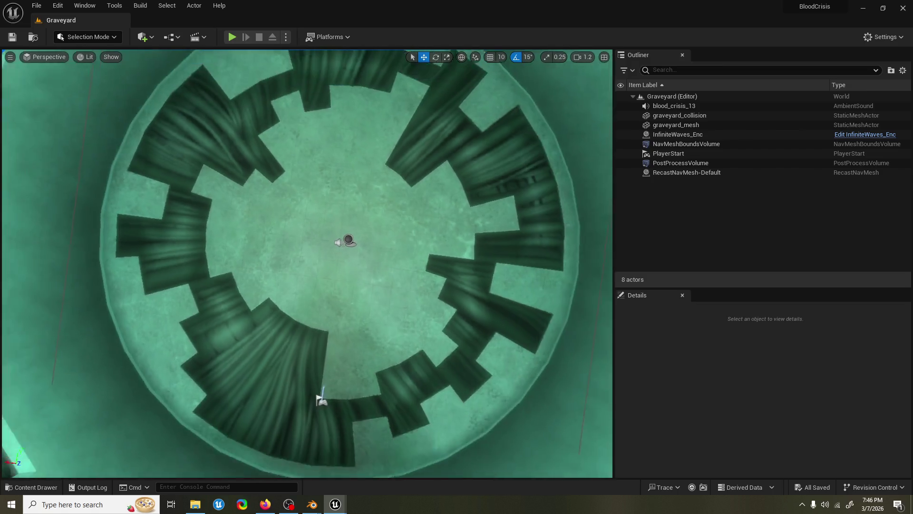
scroll(308, 332, down, 2)
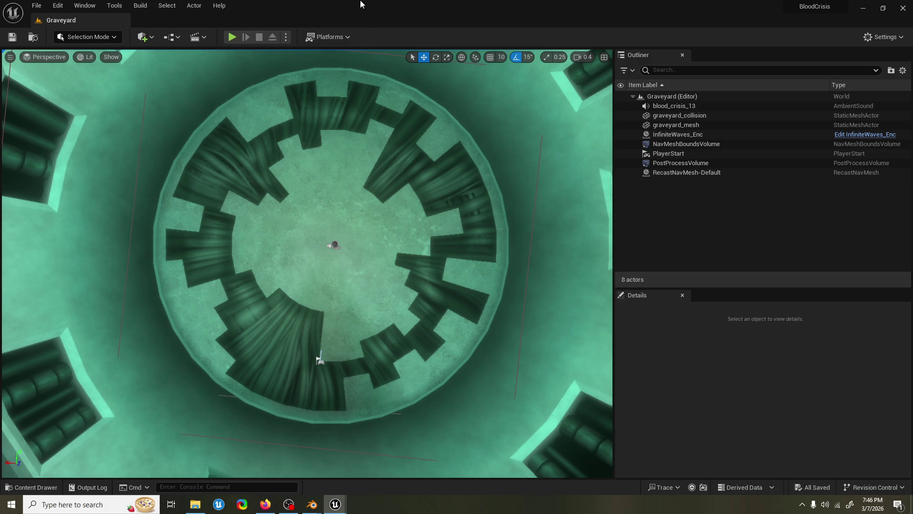
right_drag(378, 107, 377, 90)
scroll(307, 263, up, 10)
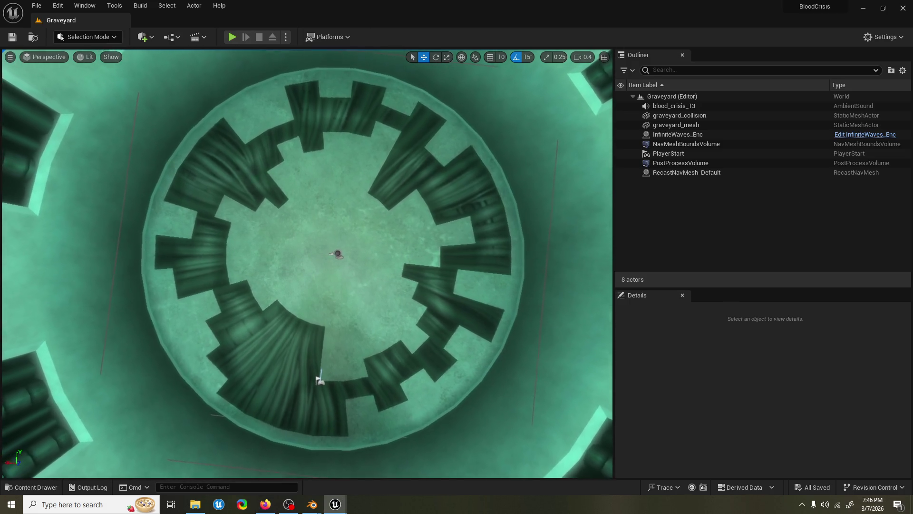
right_drag(322, 472, 322, 473)
click(275, 509)
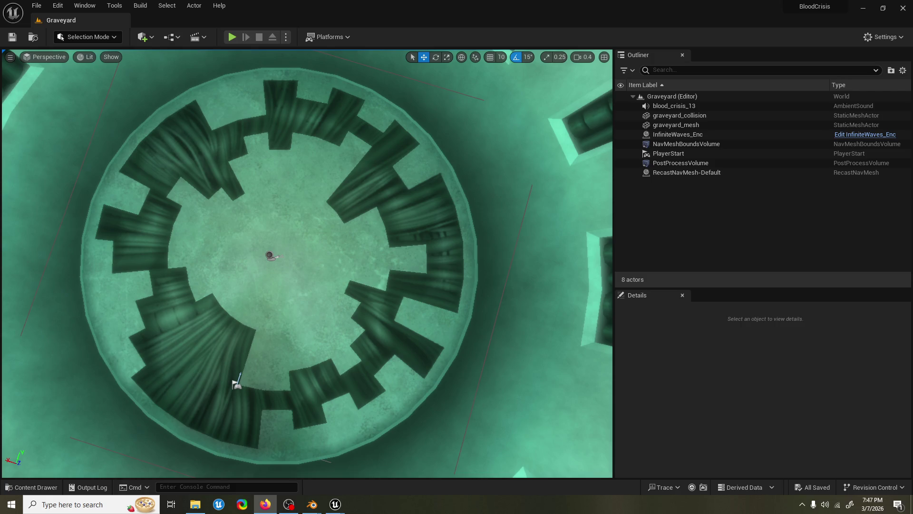
key(alt+Tab)
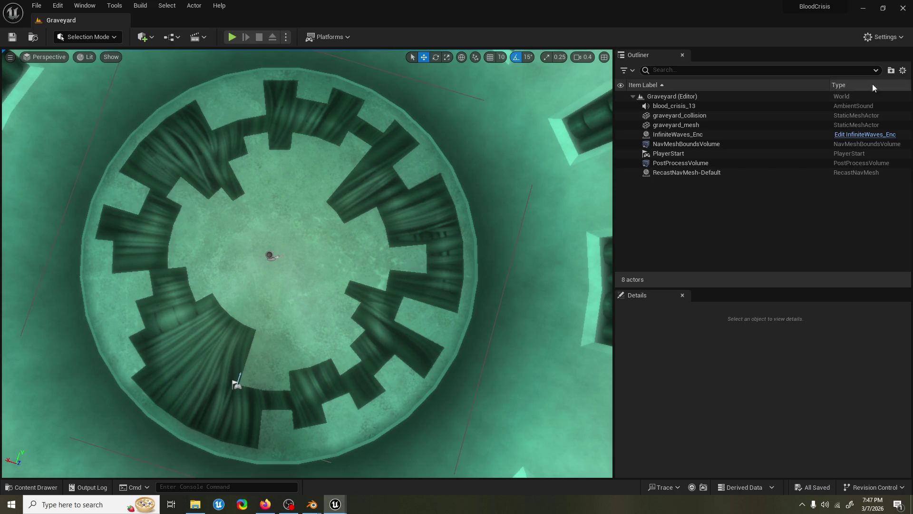
mouse_move(234, 381)
right_down()
mouse_move(220, 373)
mouse_move(350, 468)
mouse_move(183, 414)
mouse_move(238, 309)
mouse_move(295, 266)
mouse_move(305, 276)
mouse_move(305, 244)
right_up()
scroll(184, 414, up, 3)
scroll(267, 290, up, 1)
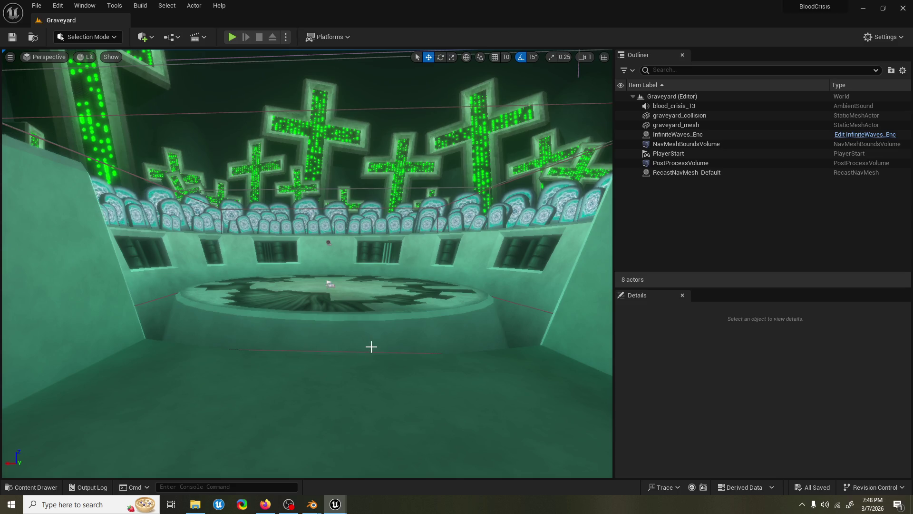
click(265, 504)
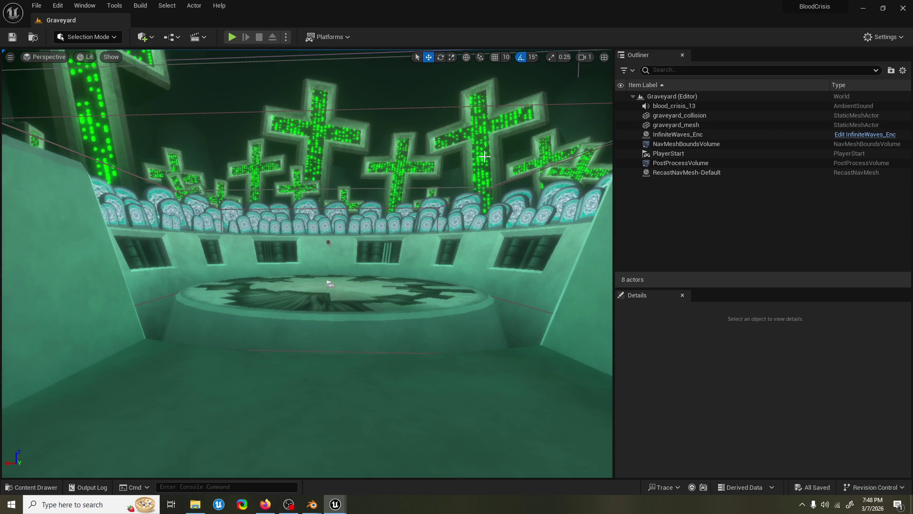
mouse_move(468, 125)
mouse_down()
mouse_move(445, 52)
mouse_move(378, 91)
mouse_up()
scroll(378, 91, up, 2)
right_drag(378, 90, 369, 146)
scroll(369, 138, down, 3)
mouse_move(307, 505)
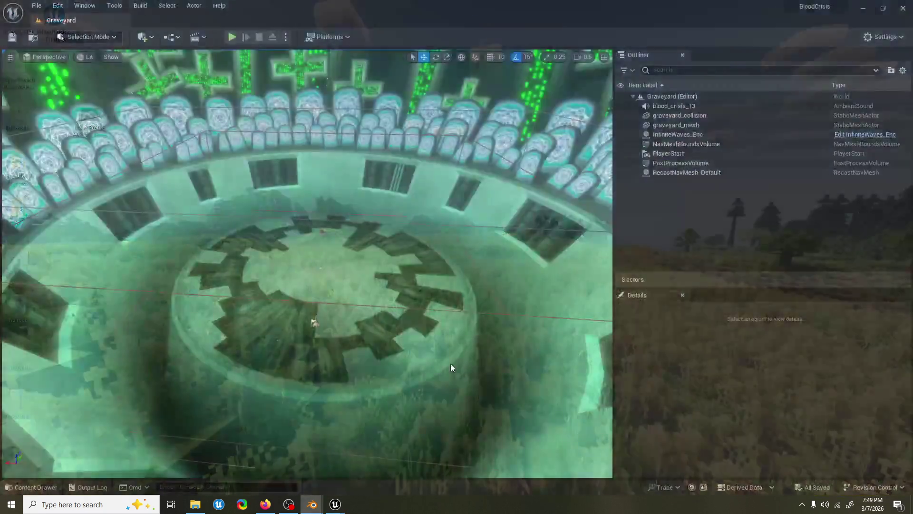
Back in Blender, save ground_finish_2.blend and play back the cleave action.
click(264, 459)
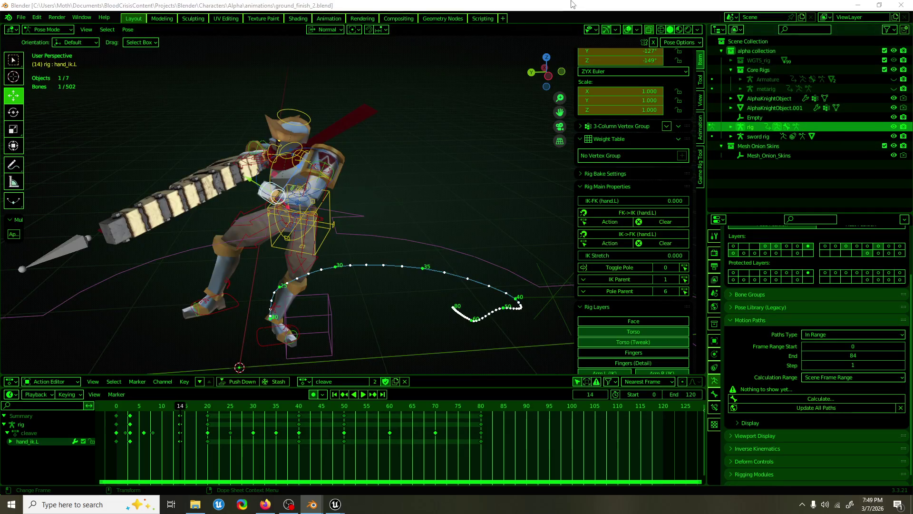
key(ctrl+s)
key(space)
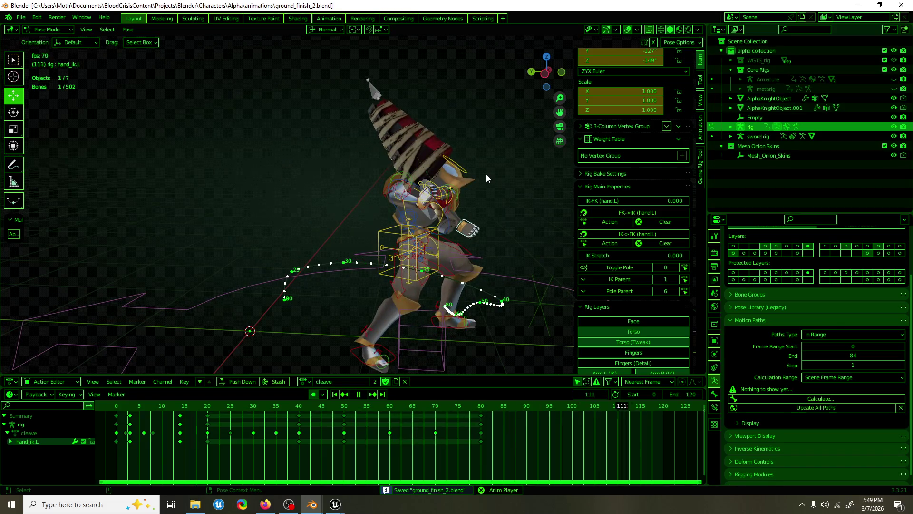
key(space)
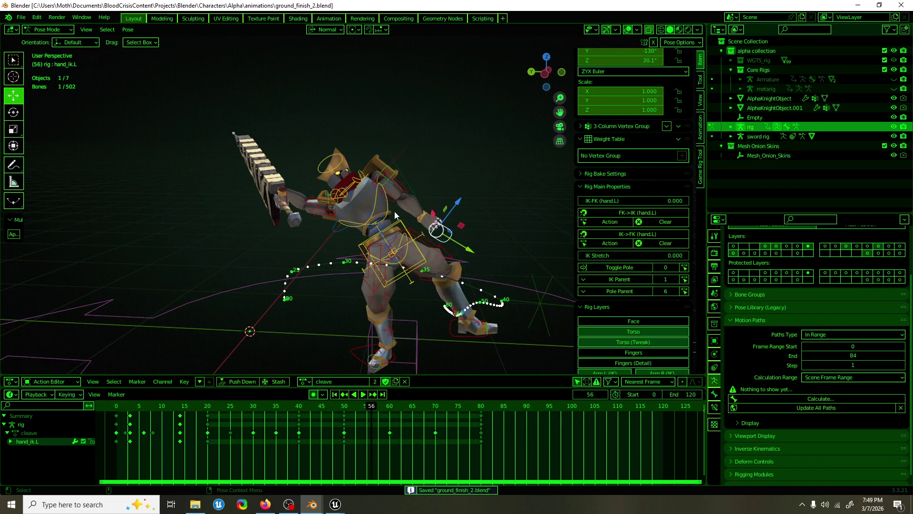
Move the chest bone's frame-80 keyframes to frame 90 and review the timing.
click(394, 212)
drag(376, 406, 435, 409)
click(481, 415)
key(g)
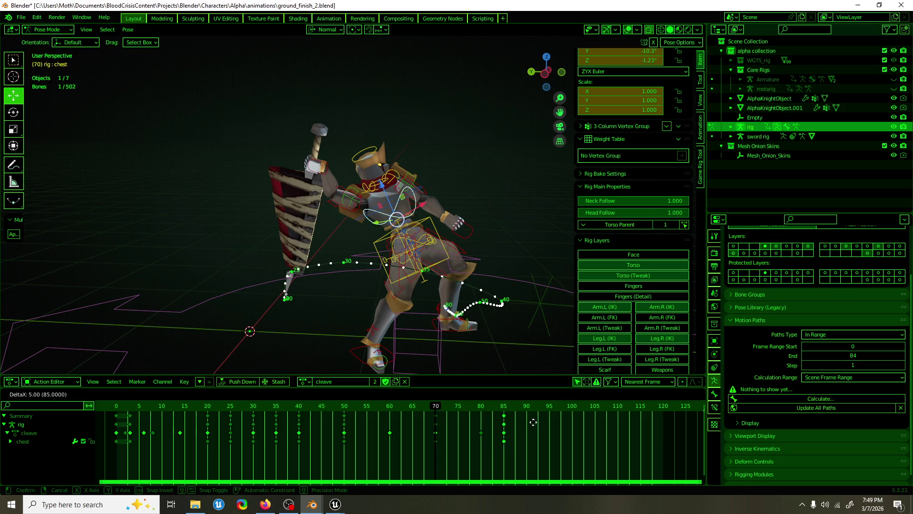
click(549, 421)
key(space)
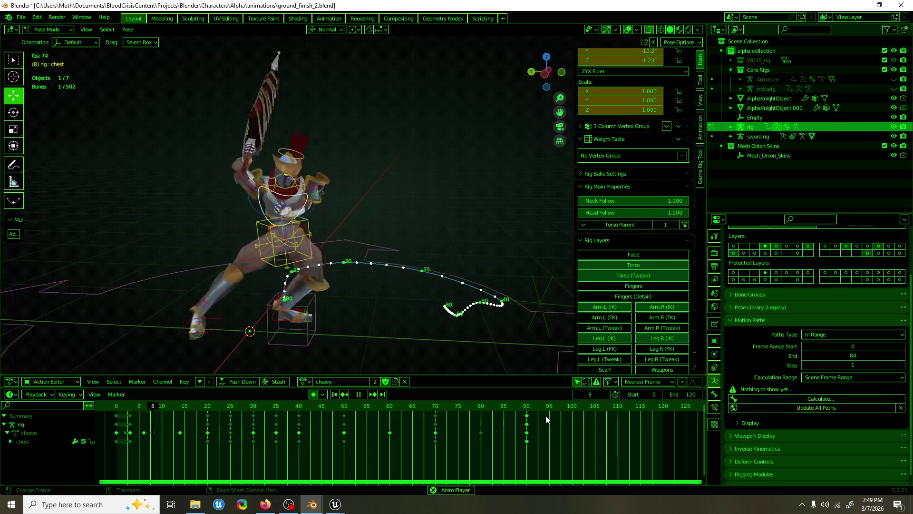
key(space)
drag(417, 408, 512, 419)
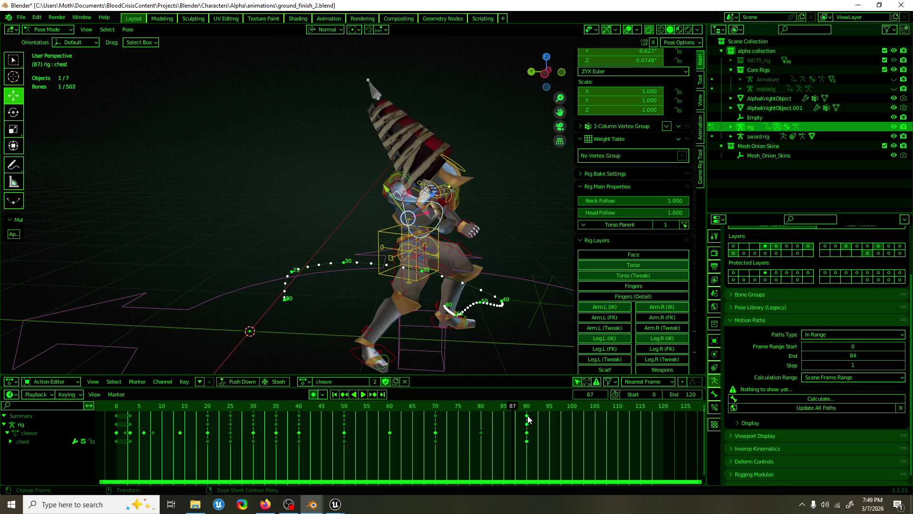
Set the transform orientation to Gimbal and select only the cleave row's keyframes.
middle_drag(533, 219, 437, 223)
key(shift+space)
key(r)
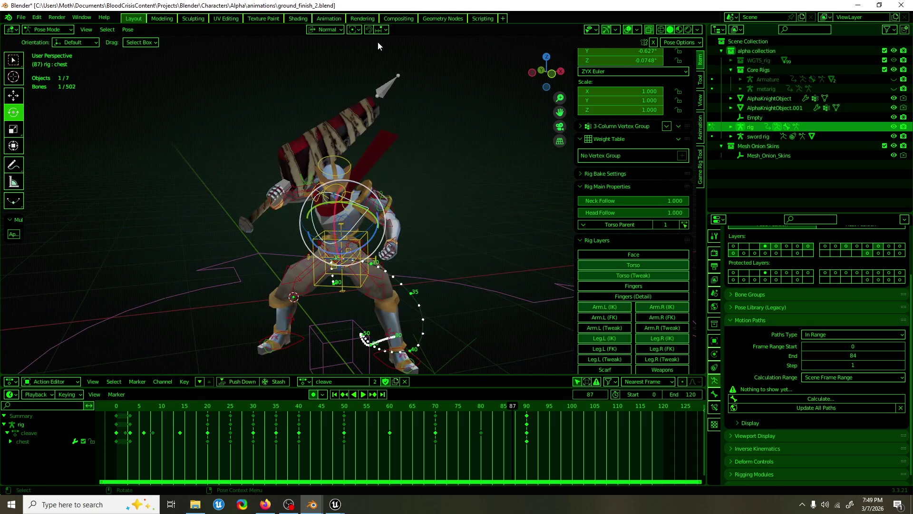
click(328, 30)
click(326, 89)
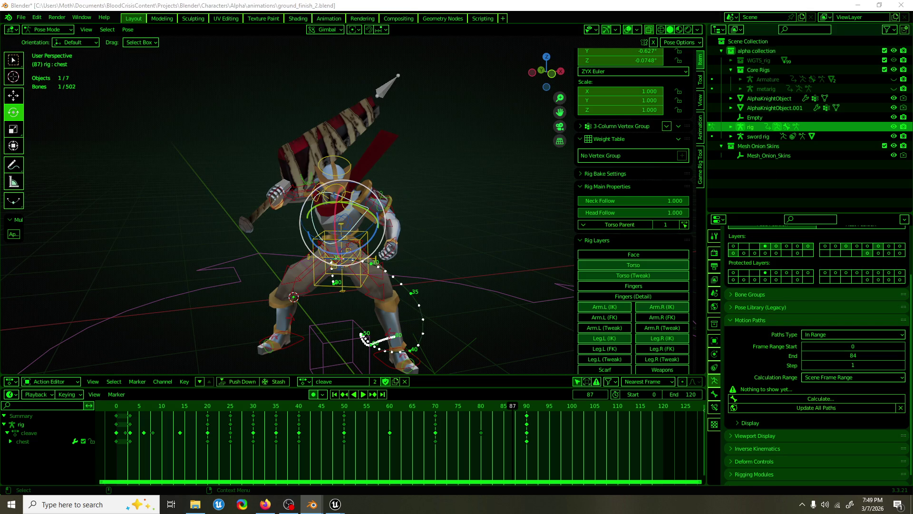
double_click(29, 433)
key(space)
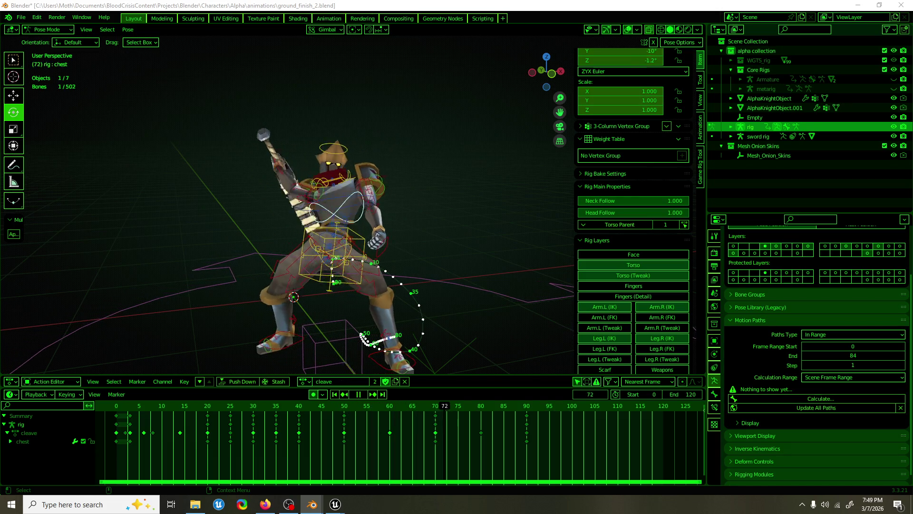
key(space)
Move the keyframes back from frame 90 to 80, replay, and save the file.
key(shift+d)
key(Return)
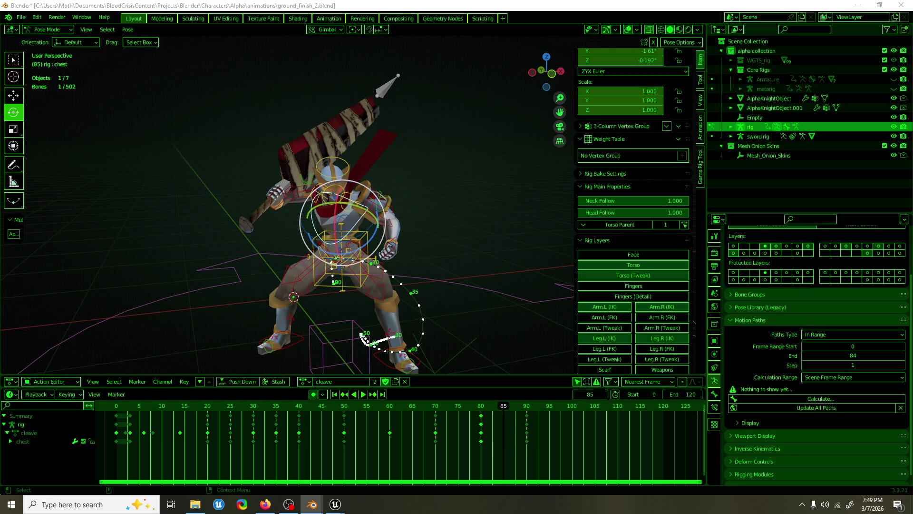
key(ctrl+z)
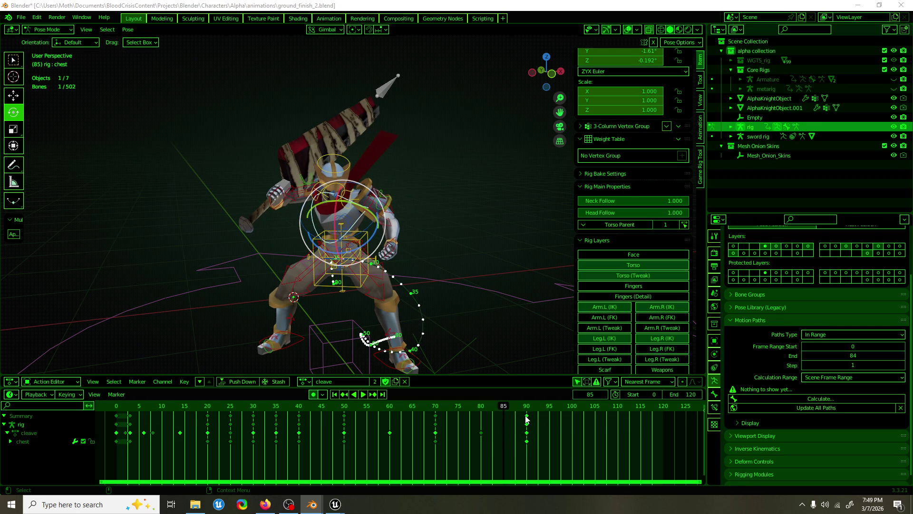
drag(526, 419, 481, 419)
key(ctrl+shift+space)
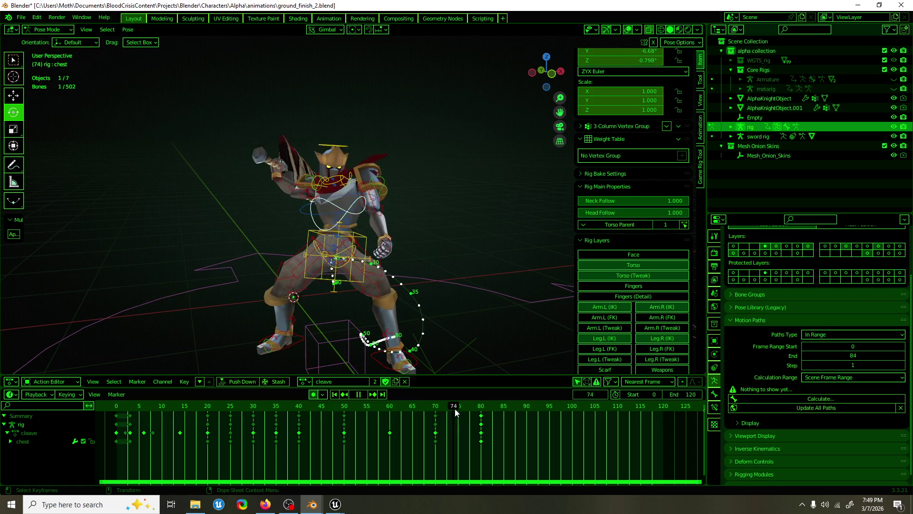
key(space)
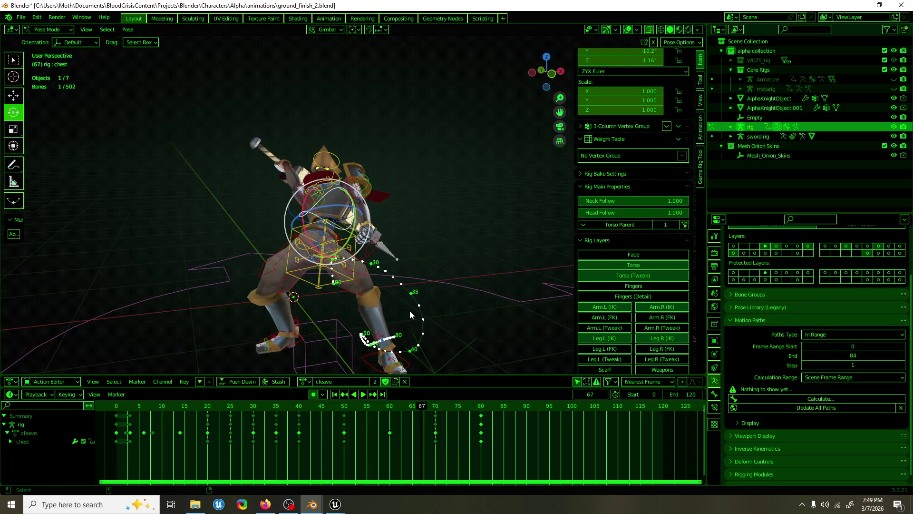
key(ctrl+s)
middle_drag(360, 313, 333, 362)
mouse_move(335, 505)
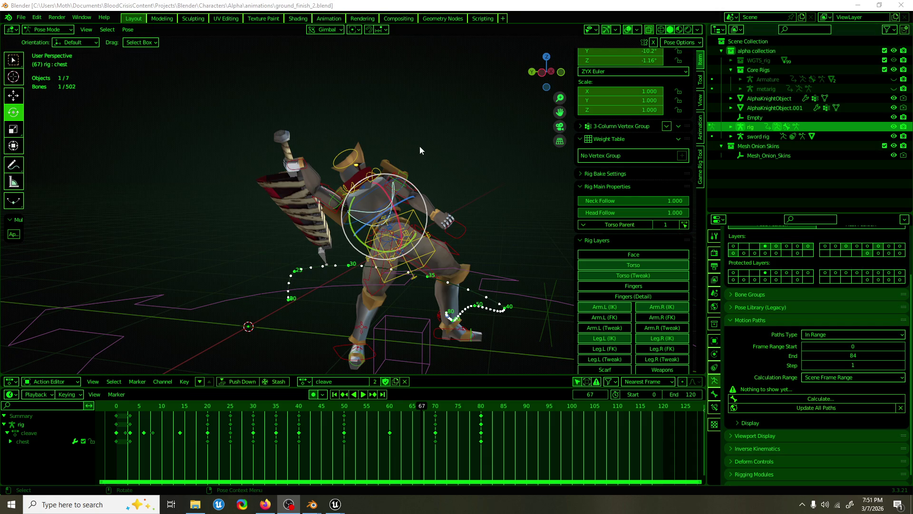
Play back the cleave action, save, and scrub back to frame 43.
mouse_move(424, 124)
middle_down()
mouse_move(342, 144)
mouse_move(424, 194)
middle_up()
key(space)
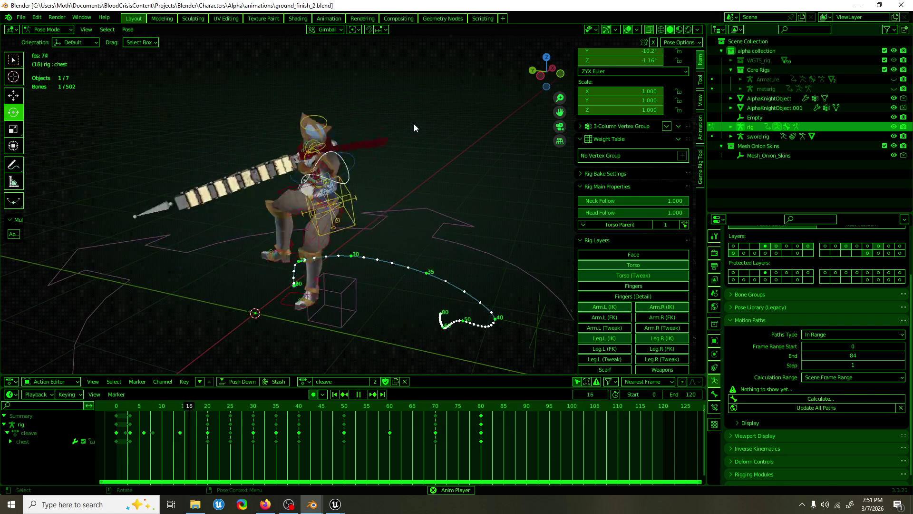
key(ctrl+s)
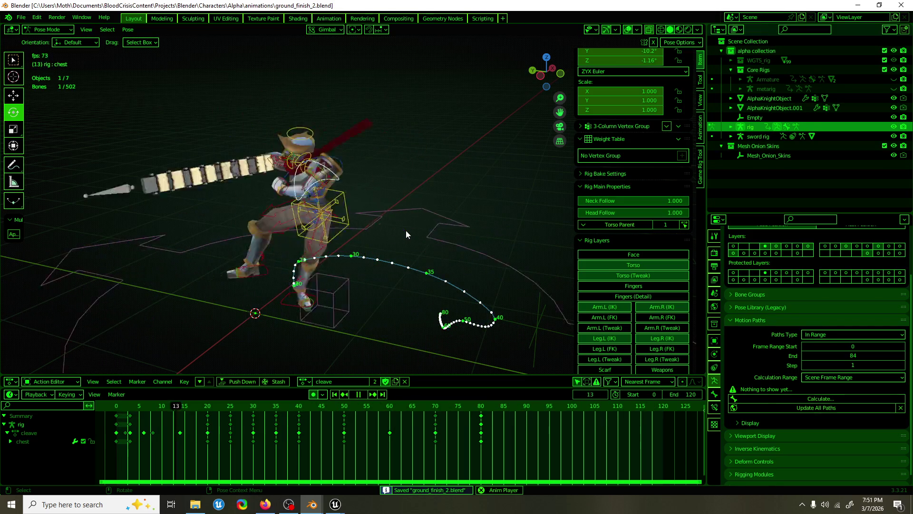
key(space)
mouse_move(263, 408)
mouse_down()
mouse_move(320, 411)
mouse_move(352, 399)
mouse_up()
Select the left foot IK control, frame the legs, play to frame 61, and save.
click(359, 394)
click(463, 344)
scroll(464, 344, up, 3)
mouse_move(463, 344)
shift+middle_down()
mouse_move(440, 205)
mouse_move(431, 250)
shift+middle_up()
key(shift+space)
key(g)
key(space)
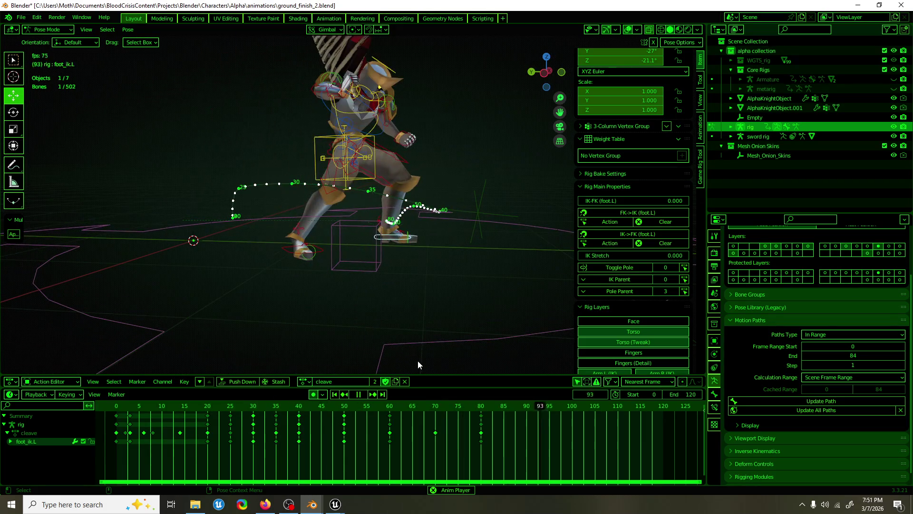
key(space)
key(ctrl+s)
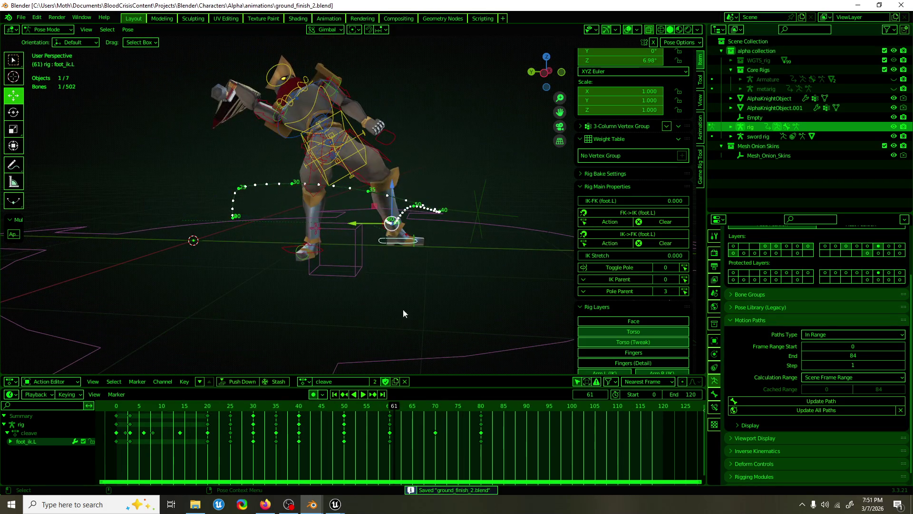
Select torso, hand_ik.R and chest, and move their frame-80 keyframes to frame 90.
click(363, 166)
click(244, 96)
shift+click(308, 118)
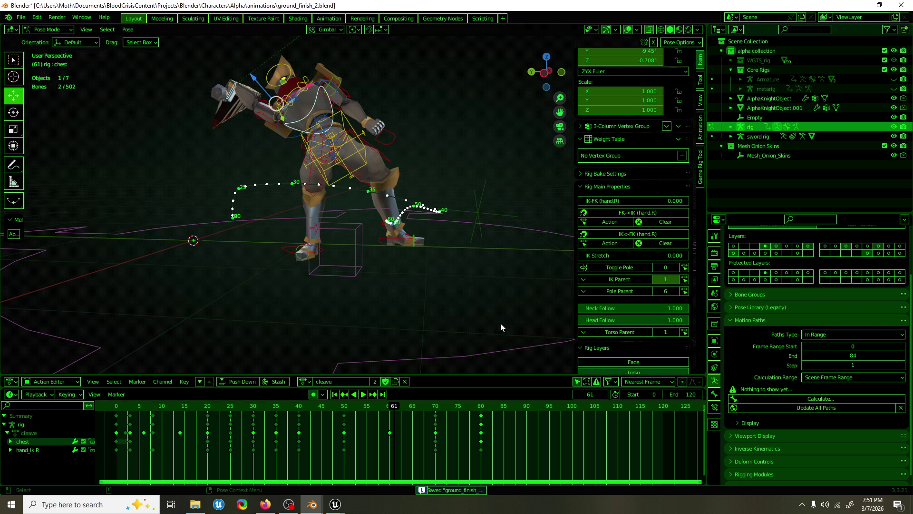
click(482, 414)
drag(483, 418, 526, 418)
Replay, scrub back to frame 80, and select only the torso bone.
key(space)
mouse_move(403, 407)
mouse_down()
mouse_move(527, 407)
mouse_move(438, 408)
mouse_move(481, 412)
mouse_up()
shift+click(380, 166)
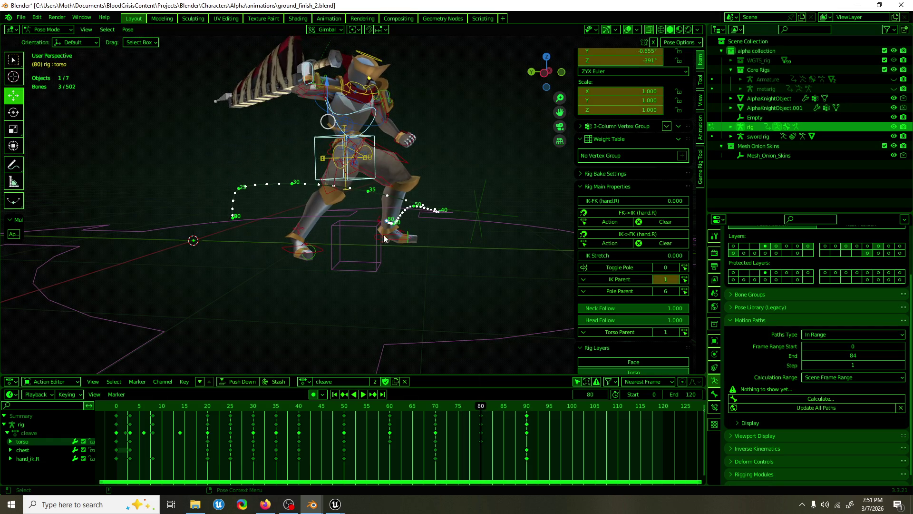
click(374, 179)
Set the transform orientation to Normal and trackball-rotate the torso at frame 80.
middle_drag(379, 167, 398, 176)
key(r)
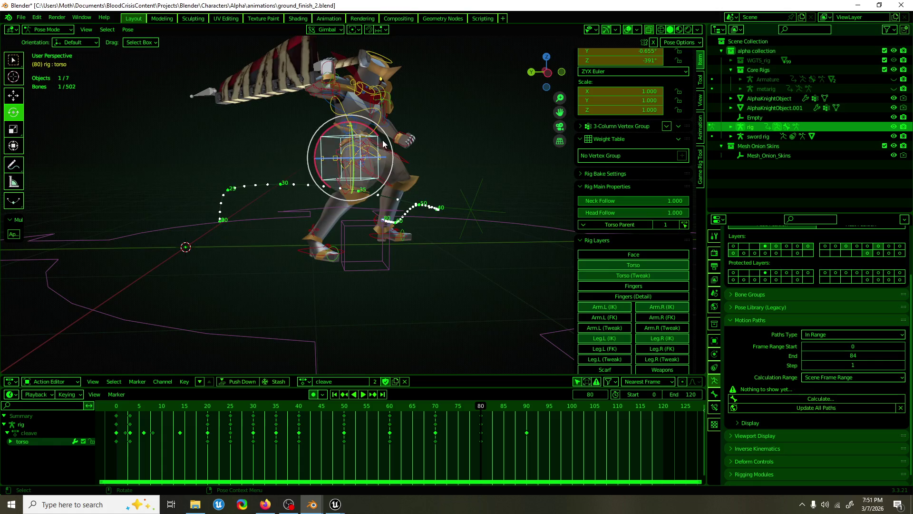
middle_drag(361, 133, 286, 102)
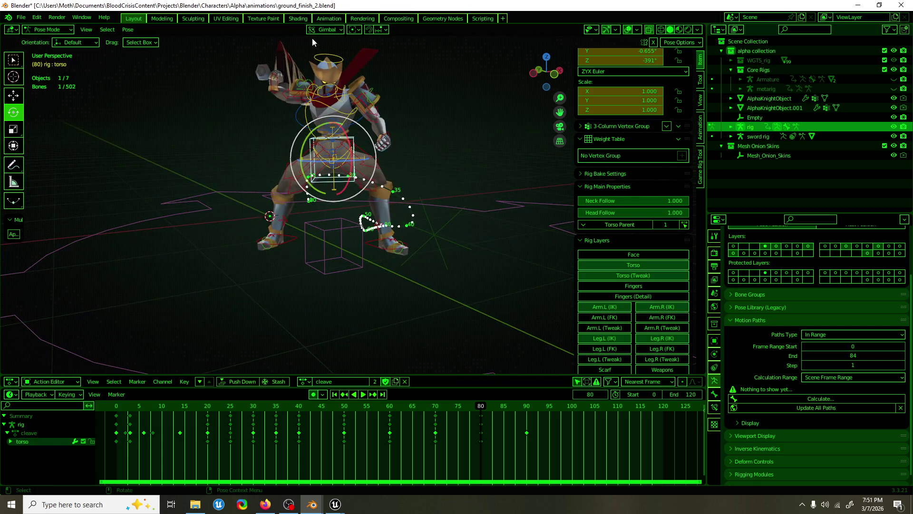
click(325, 30)
click(325, 78)
middle_drag(348, 143, 370, 182)
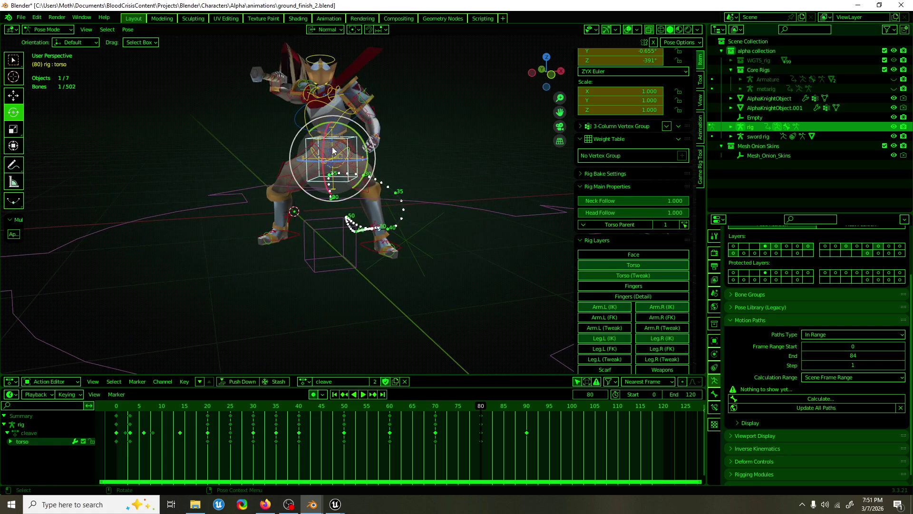
key(r)
key(r)
key(Return)
mouse_move(333, 143)
middle_down()
mouse_move(323, 102)
mouse_move(339, 167)
middle_up()
Raise hand_ik.R with the sword and shift it along its normal axis.
click(324, 103)
key(shift+space)
key(g)
mouse_move(318, 143)
mouse_down()
mouse_move(316, 152)
mouse_move(314, 125)
mouse_move(321, 133)
mouse_up()
middle_drag(321, 133, 433, 266)
mouse_move(434, 266)
mouse_down()
mouse_move(431, 246)
mouse_move(407, 248)
mouse_up()
mouse_move(407, 247)
middle_down()
mouse_move(412, 214)
mouse_move(361, 226)
middle_up()
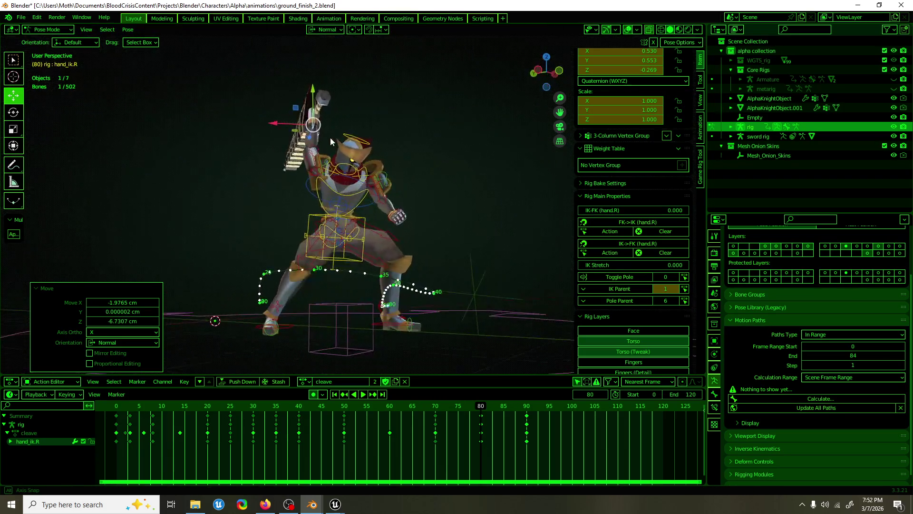
Play back the cleave action, save ground_finish_2.blend, and select hand_ik.L at frame 16.
key(space)
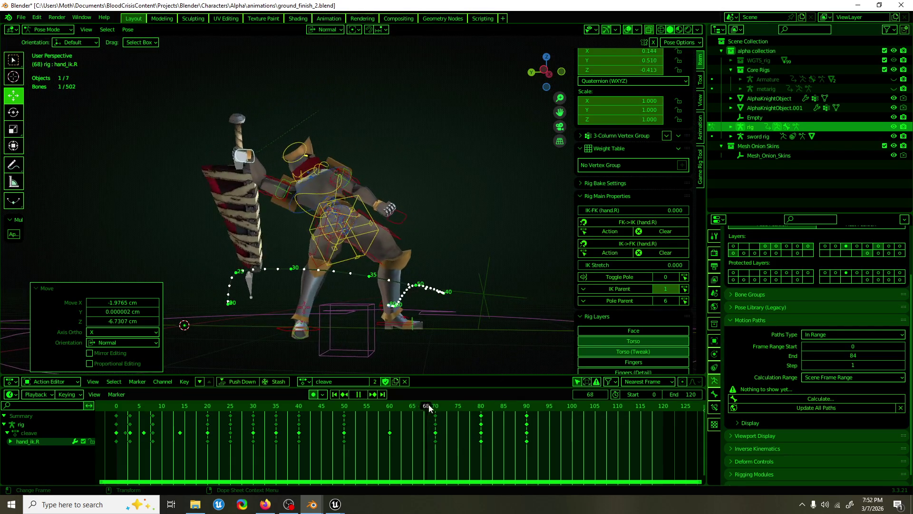
drag(456, 400, 513, 398)
mouse_move(136, 279)
middle_down()
mouse_move(286, 248)
mouse_move(256, 265)
mouse_move(395, 233)
mouse_move(381, 231)
middle_up()
key(ctrl+s)
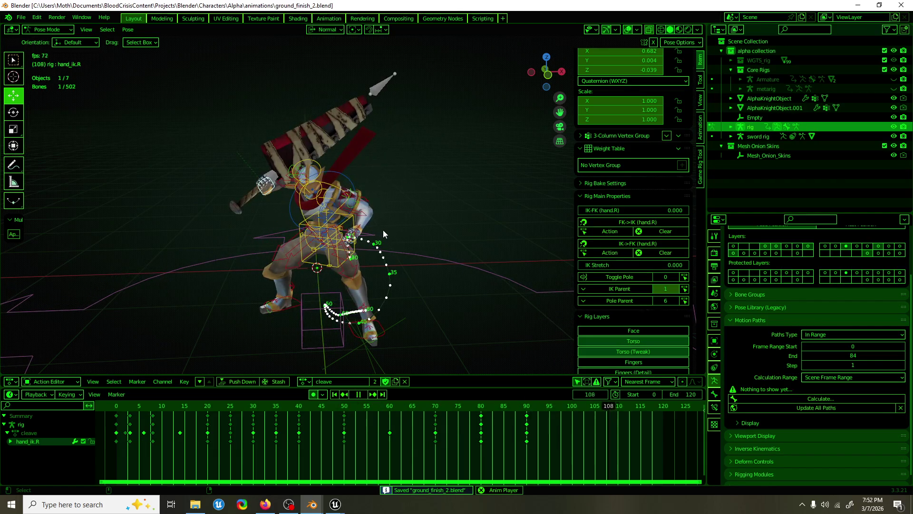
key(space)
middle_drag(359, 219, 409, 222)
click(386, 227)
click(190, 407)
Review the swing in playback, then freely rotate the left hand IK control.
key(space)
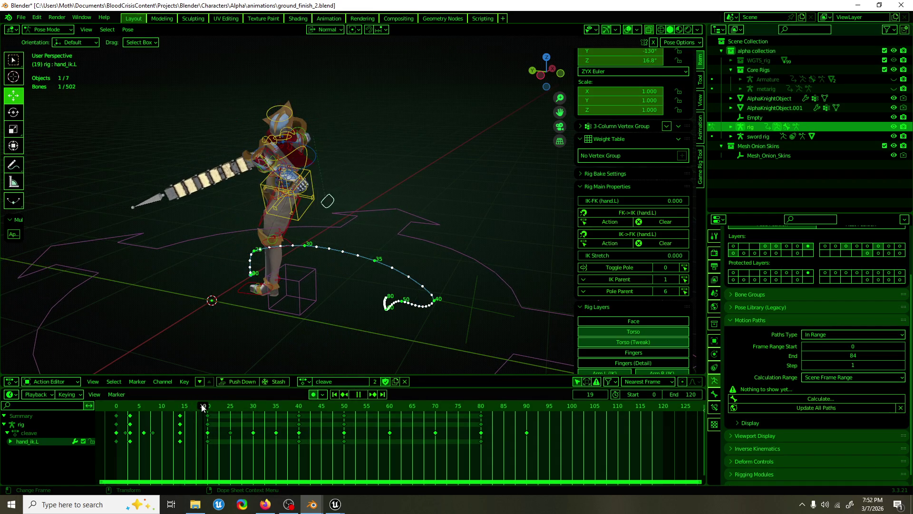
key(space)
middle_drag(342, 286, 364, 293)
scroll(364, 293, up, 2)
key(r)
key(r)
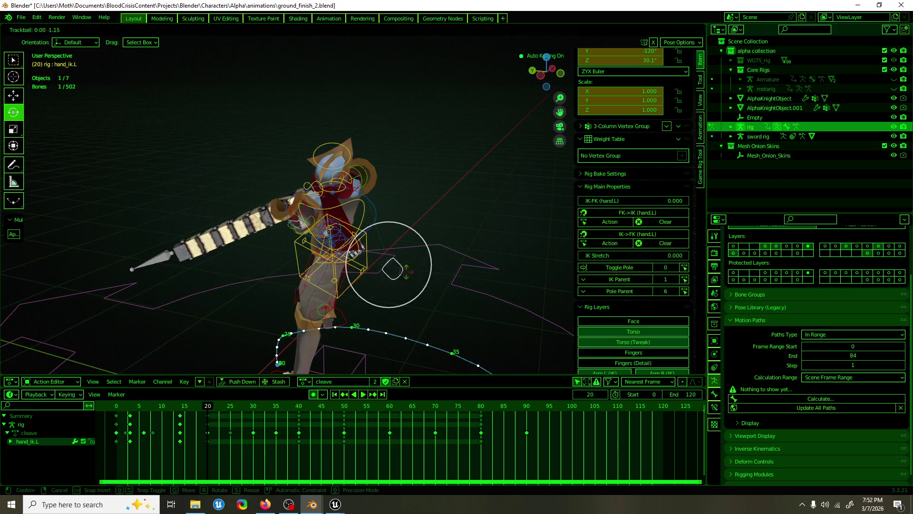
click(387, 263)
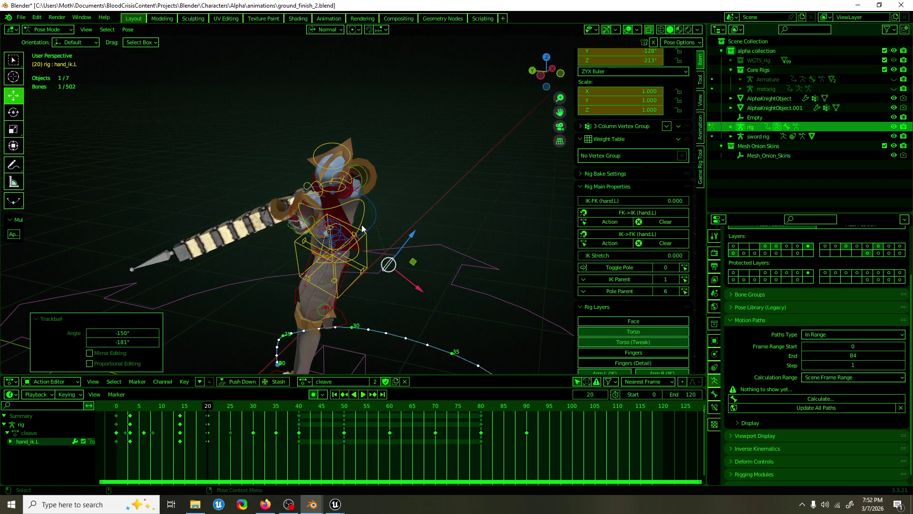
Reposition hand_ik.L with three successive moves.
mouse_move(388, 263)
middle_down()
mouse_move(414, 220)
mouse_move(422, 169)
mouse_move(268, 294)
middle_up()
key(g)
click(409, 200)
key(g)
click(285, 223)
mouse_move(285, 224)
middle_down()
mouse_move(402, 269)
mouse_move(279, 284)
mouse_move(297, 242)
middle_up()
key(g)
click(456, 266)
Rotate the left upper-arm IK bone by about -1.18° around Y.
click(301, 238)
scroll(612, 204, up, 4)
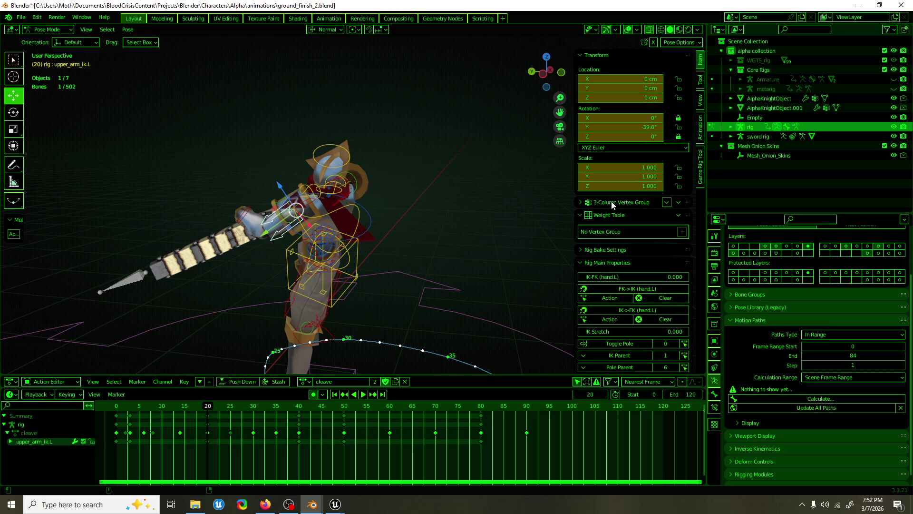
key(r)
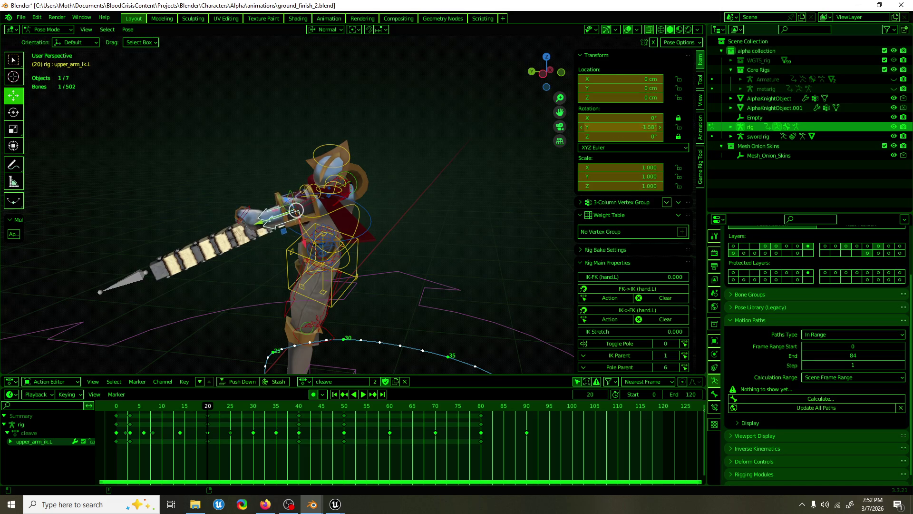
click(324, 222)
mouse_move(325, 223)
middle_down()
mouse_move(447, 213)
mouse_move(355, 238)
mouse_move(146, 252)
mouse_move(442, 267)
mouse_move(319, 301)
mouse_move(465, 241)
middle_up()
Reselect hand_ik.L, rotate it, and move it twice to a new position.
click(339, 241)
key(r)
click(287, 257)
key(g)
click(478, 270)
key(g)
click(333, 290)
key(shift+space)
Rotate the left hand control further in two stages.
key(r)
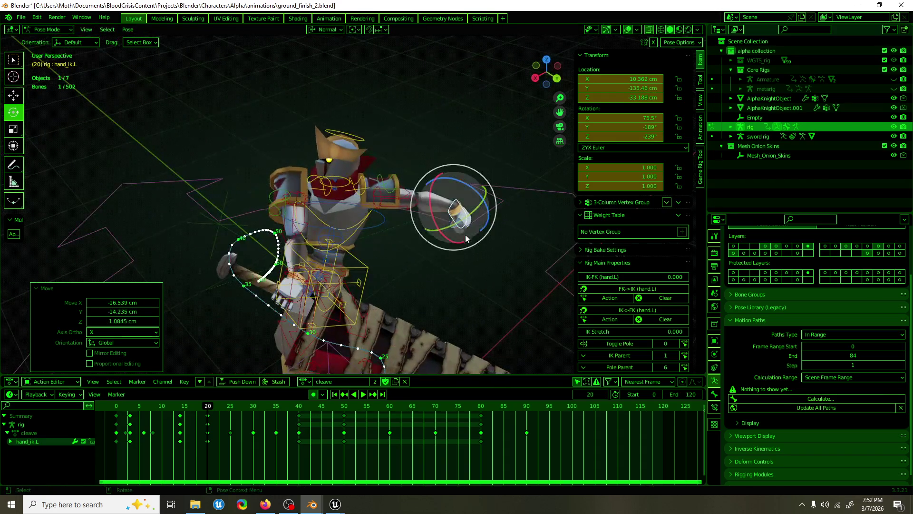
mouse_move(464, 241)
mouse_down()
mouse_move(478, 214)
mouse_move(475, 234)
mouse_move(475, 223)
mouse_up()
mouse_move(475, 224)
middle_down()
mouse_move(532, 210)
mouse_move(333, 191)
middle_up()
drag(317, 185, 316, 181)
click(316, 181)
middle_drag(316, 181, 238, 285)
Play back the swing to check it, then return to frame 12.
key(space)
click(179, 412)
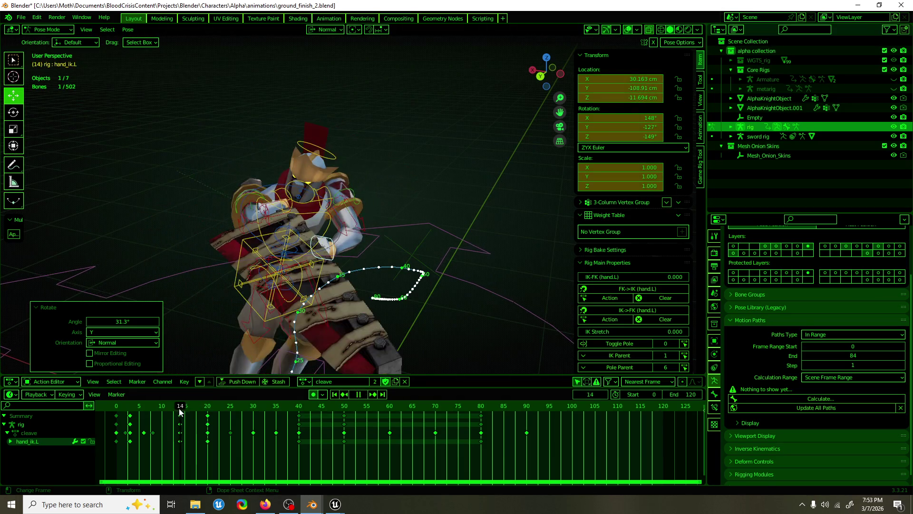
key(Escape)
mouse_move(237, 333)
middle_down()
mouse_move(263, 340)
mouse_move(222, 284)
middle_up()
Rotate hand_ik.L twice more, cancelling an unwanted move in between.
key(r)
click(288, 224)
mouse_move(288, 224)
middle_down()
mouse_move(366, 241)
mouse_move(213, 255)
middle_up()
key(g)
key(Escape)
key(r)
click(296, 247)
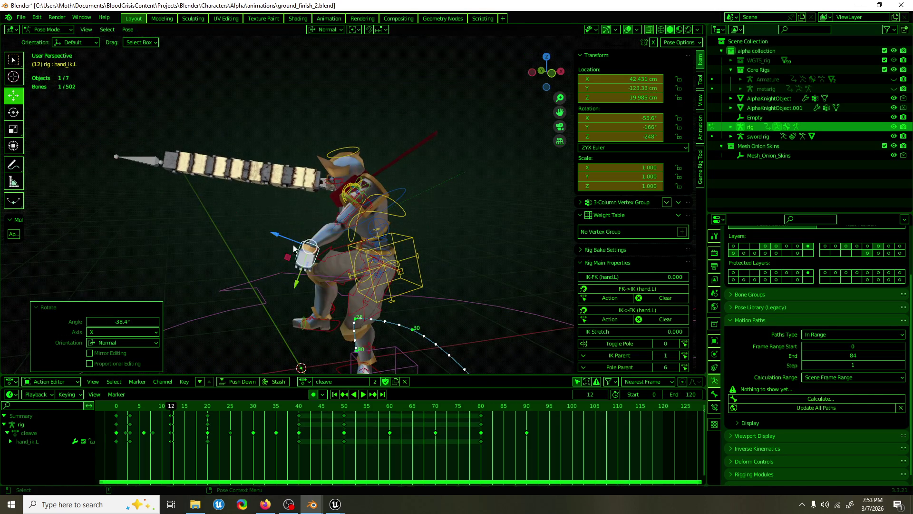
Lower hand_ik.L along Z, rotate it about Z, and nudge it to about −8.26, −12.36, 10.77 cm.
key(g)
key(z)
click(418, 262)
middle_drag(418, 262, 504, 267)
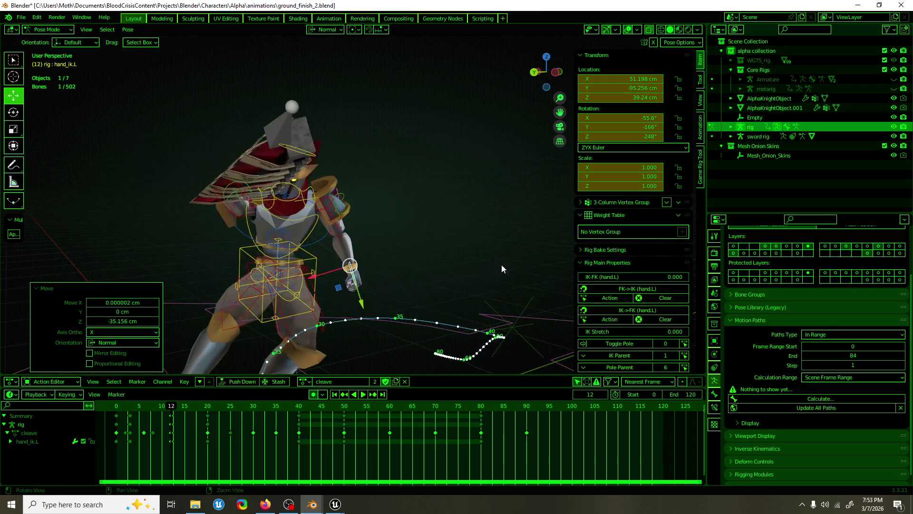
key(r)
key(z)
click(341, 275)
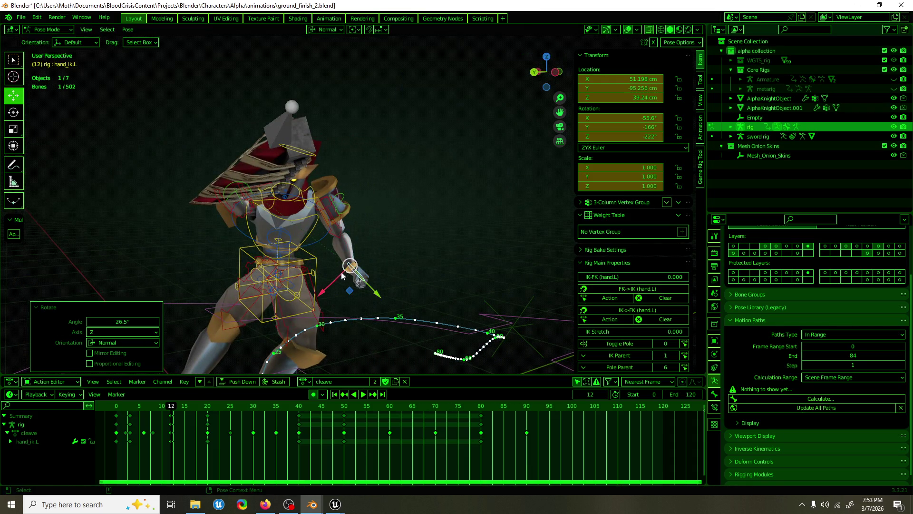
key(g)
click(364, 266)
middle_drag(364, 266, 318, 286)
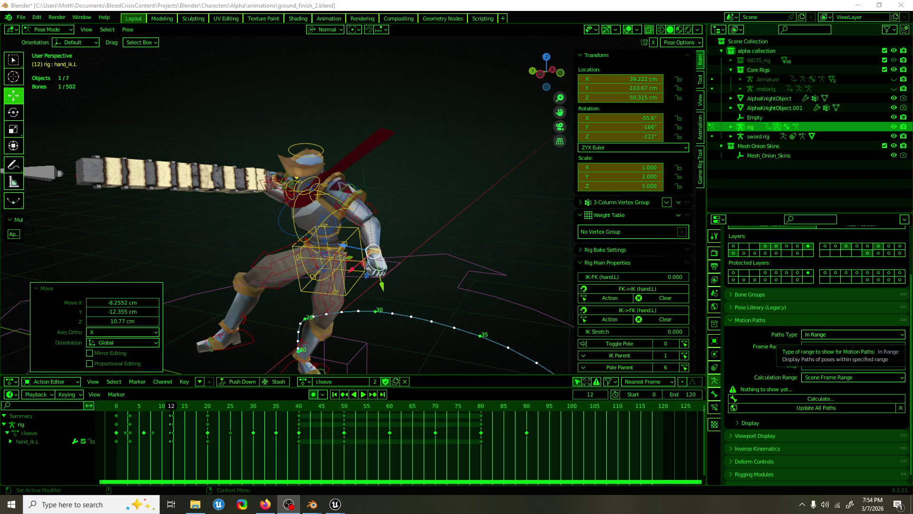
mouse_move(352, 281)
shift+middle_down()
mouse_move(399, 174)
mouse_move(391, 257)
shift+middle_up()
Spin the foot_spin_ik.L control −60.3° about Z and replay from frame 7.
click(361, 238)
key(e)
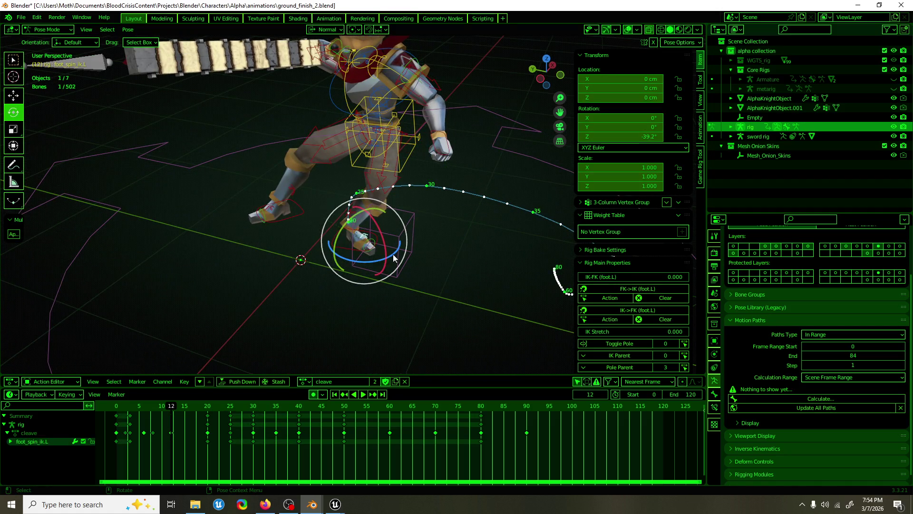
drag(384, 267, 345, 268)
mouse_move(346, 269)
middle_down()
mouse_move(429, 212)
mouse_move(318, 232)
mouse_move(213, 233)
mouse_move(249, 337)
middle_up()
mouse_move(169, 408)
mouse_down()
mouse_move(113, 405)
mouse_move(170, 399)
mouse_up()
key(space)
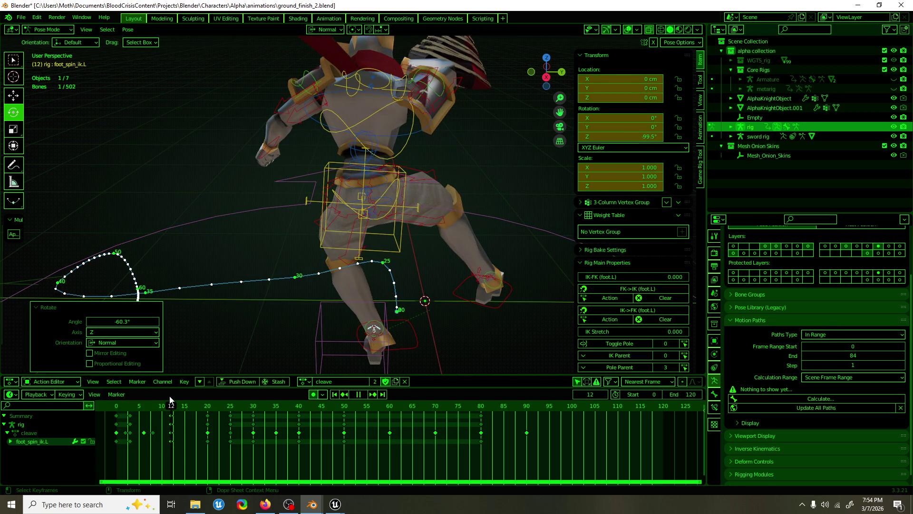
Shift the root bone 8.786 cm along Y.
click(374, 333)
scroll(395, 272, down, 4)
key(g)
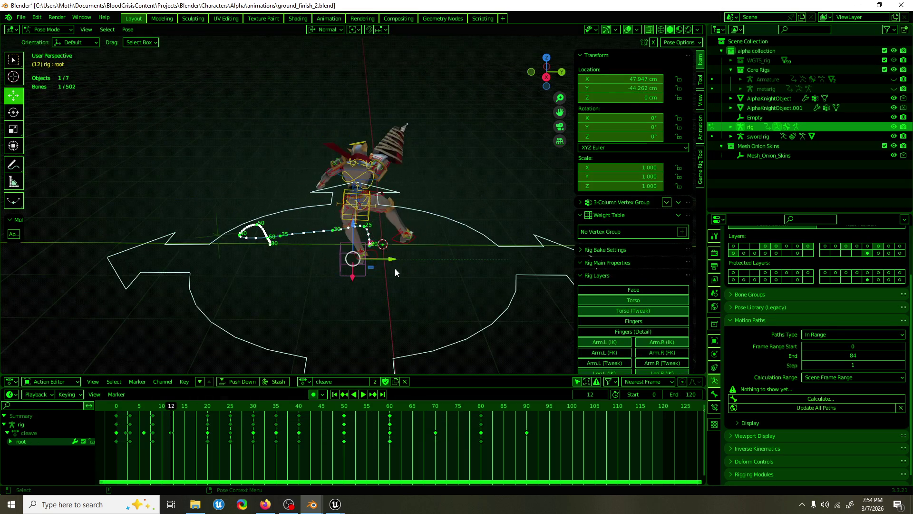
drag(389, 265, 399, 266)
mouse_move(400, 266)
middle_down()
mouse_move(403, 278)
mouse_move(342, 285)
mouse_move(183, 282)
mouse_move(350, 280)
middle_up()
Select hand_ik.R and scrub the playback to frame 10.
scroll(355, 212, up, 3)
middle_drag(355, 212, 408, 170)
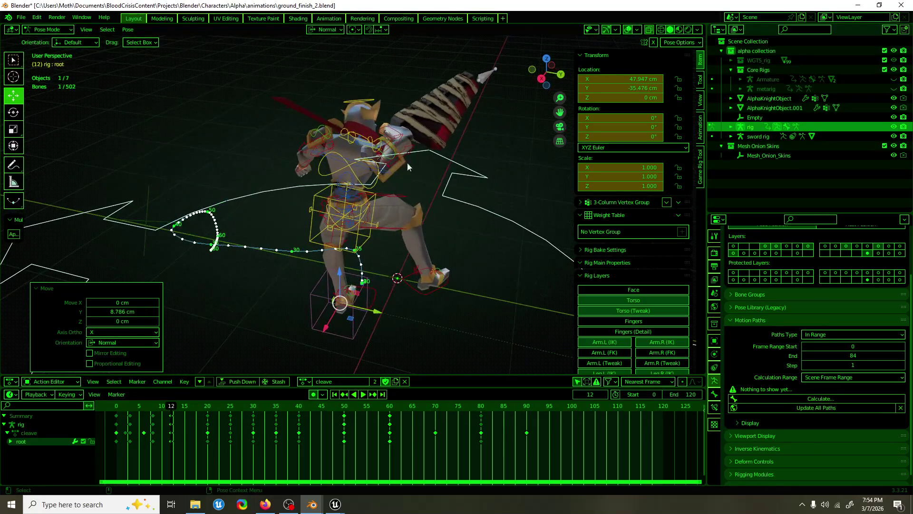
click(393, 130)
key(space)
click(154, 408)
drag(154, 408, 162, 408)
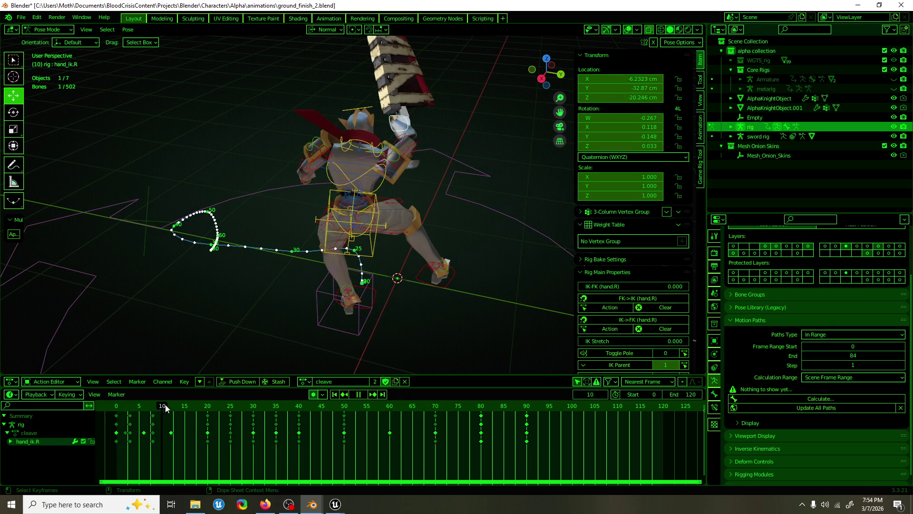
Stop at frame 13, then move and rotate the right hand IK control.
key(space)
mouse_move(428, 205)
middle_down()
mouse_move(450, 201)
mouse_move(378, 219)
middle_up()
key(g)
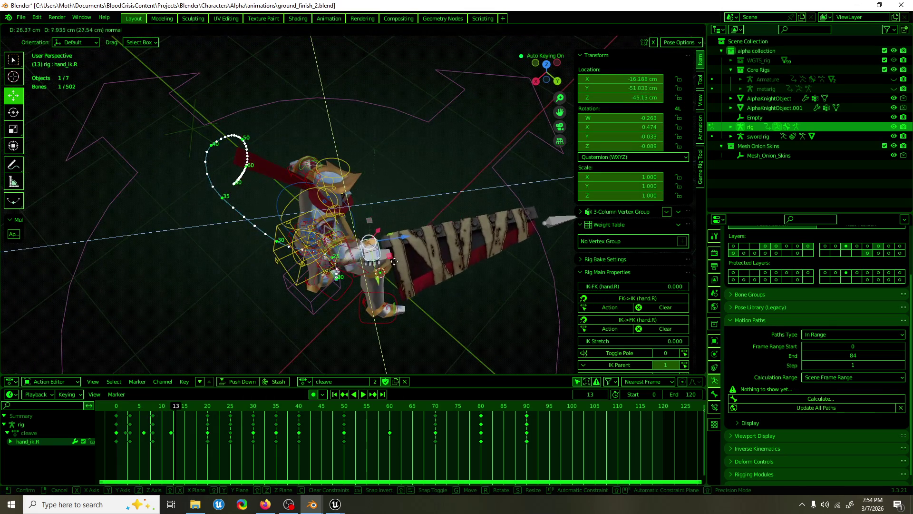
click(376, 276)
key(r)
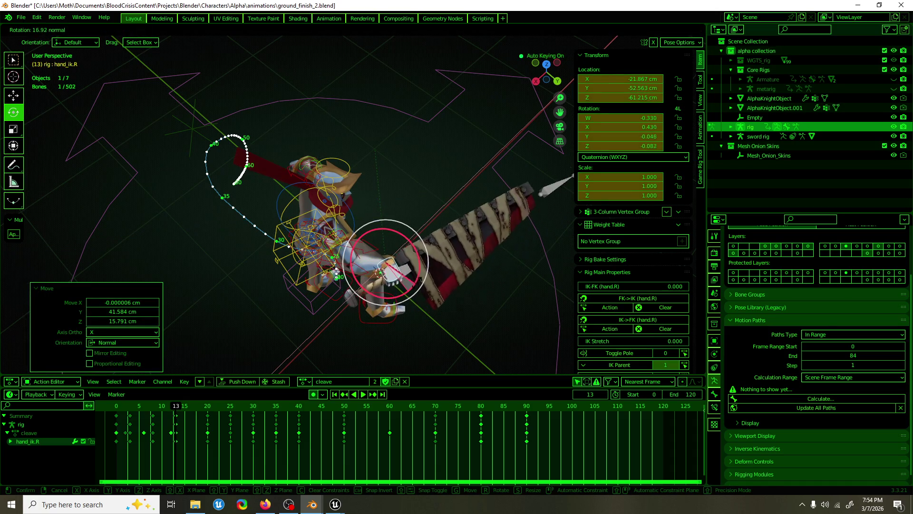
click(380, 257)
middle_drag(380, 257, 368, 225)
Rotate the sword and raise its bone 11.988 cm along Z.
key(space)
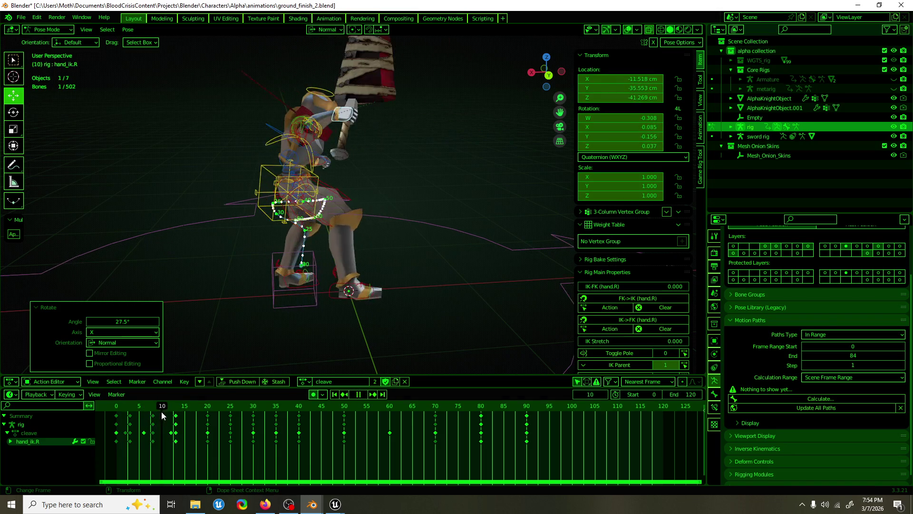
key(space)
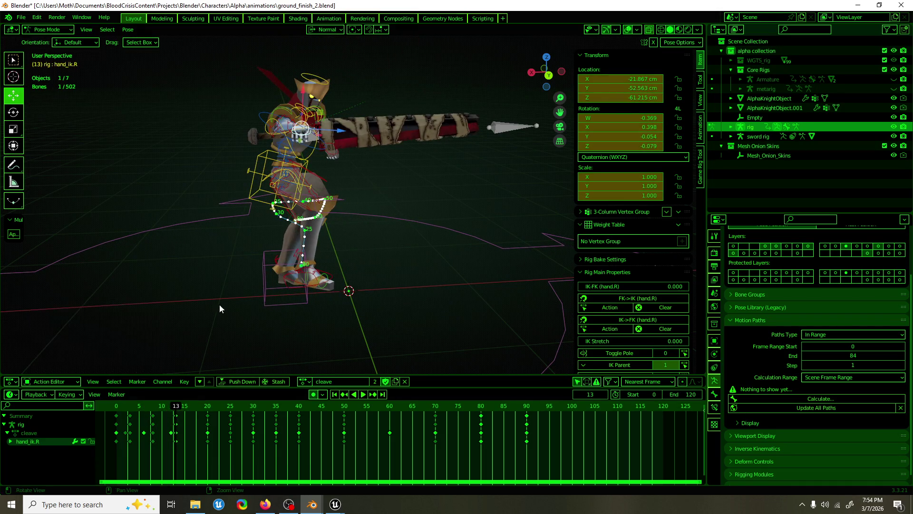
middle_drag(304, 285, 329, 259)
drag(361, 281, 365, 254)
key(shift+space)
key(r)
drag(349, 314, 369, 294)
click(359, 275)
key(shift+space)
key(g)
drag(333, 237, 333, 209)
mouse_move(333, 209)
middle_down()
mouse_move(301, 190)
mouse_move(334, 195)
middle_up()
Replay the action from frame 11 and save ground_finish_2.blend.
key(space)
mouse_move(141, 407)
mouse_down()
mouse_move(211, 414)
mouse_move(145, 414)
mouse_up()
mouse_move(183, 241)
middle_down()
mouse_move(322, 173)
mouse_move(331, 261)
middle_up()
key(ctrl+s)
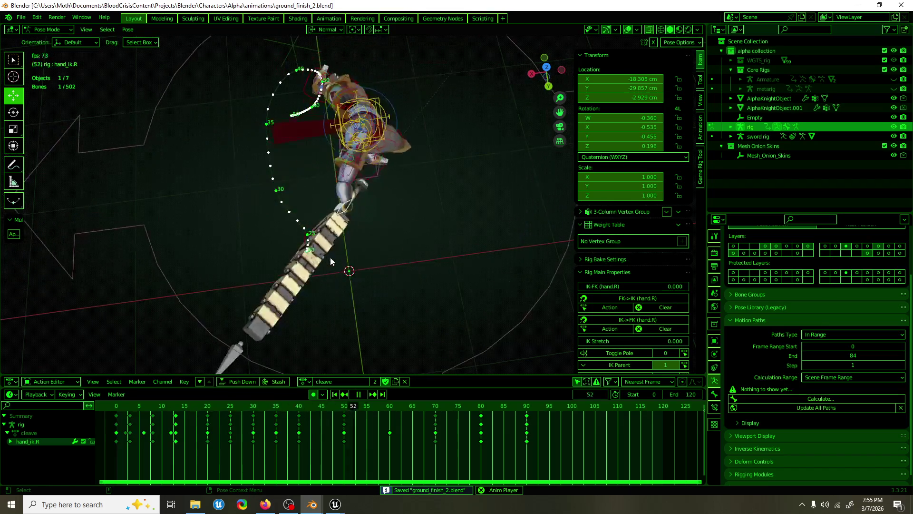
Stop playback, select hand_ik.L, and scrub back to frame 28.
mouse_move(416, 215)
middle_down()
mouse_move(367, 170)
mouse_move(301, 165)
middle_up()
key(space)
click(428, 255)
drag(312, 409, 210, 411)
mouse_move(269, 314)
middle_down()
mouse_move(414, 309)
mouse_move(485, 327)
middle_up()
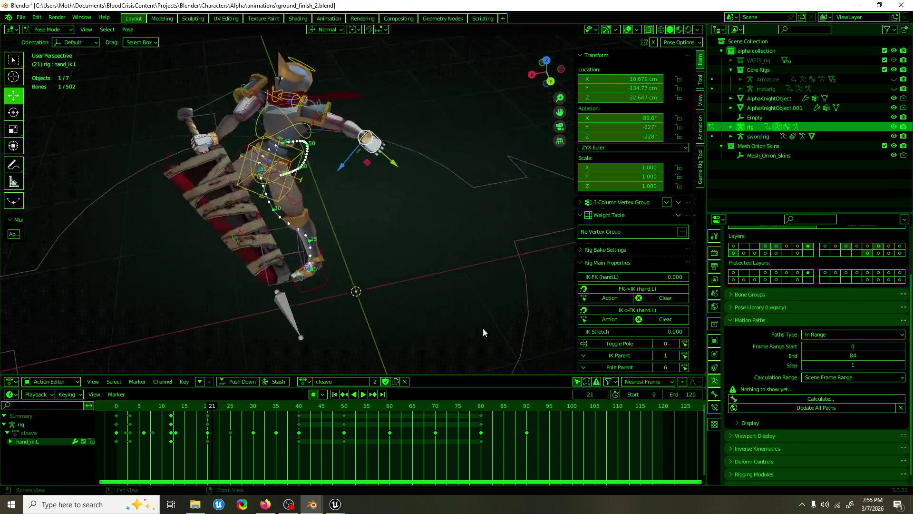
Play from frame 20 and turn hand_ik.L about Z.
click(207, 409)
key(space)
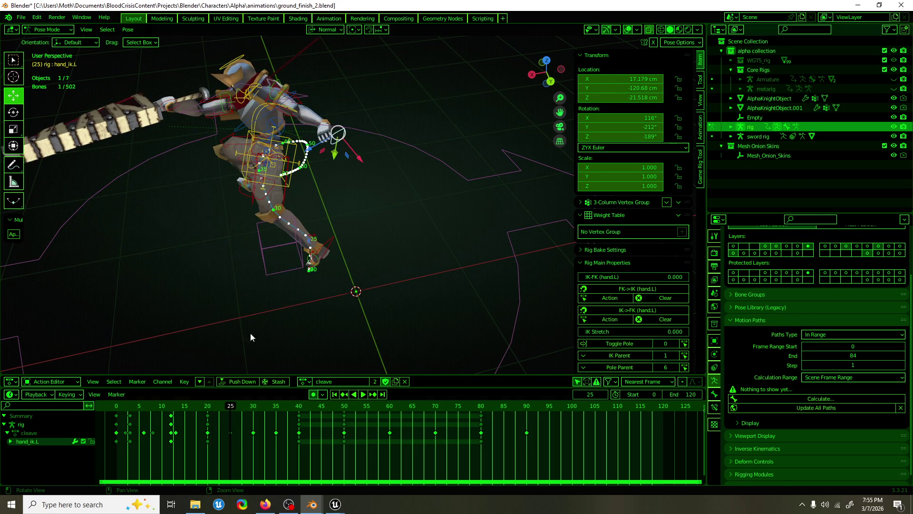
middle_drag(247, 354, 321, 276)
key(shift+space)
key(r)
mouse_move(396, 175)
mouse_down()
mouse_move(372, 141)
mouse_move(401, 169)
mouse_up()
drag(410, 125, 410, 125)
Move hand_ik.L and lower it along its Z axis, checking from a side view.
key(shift+space)
key(g)
mouse_move(410, 125)
middle_down()
mouse_move(414, 196)
mouse_move(399, 193)
middle_up()
drag(381, 210, 365, 224)
mouse_move(364, 224)
middle_down()
mouse_move(385, 164)
mouse_move(427, 100)
middle_up()
drag(381, 159, 380, 100)
mouse_move(381, 100)
middle_down()
mouse_move(293, 161)
mouse_move(293, 220)
mouse_move(369, 184)
mouse_move(401, 136)
mouse_move(367, 141)
mouse_move(521, 144)
mouse_move(361, 155)
middle_up()
shift+middle_drag(393, 206, 432, 175)
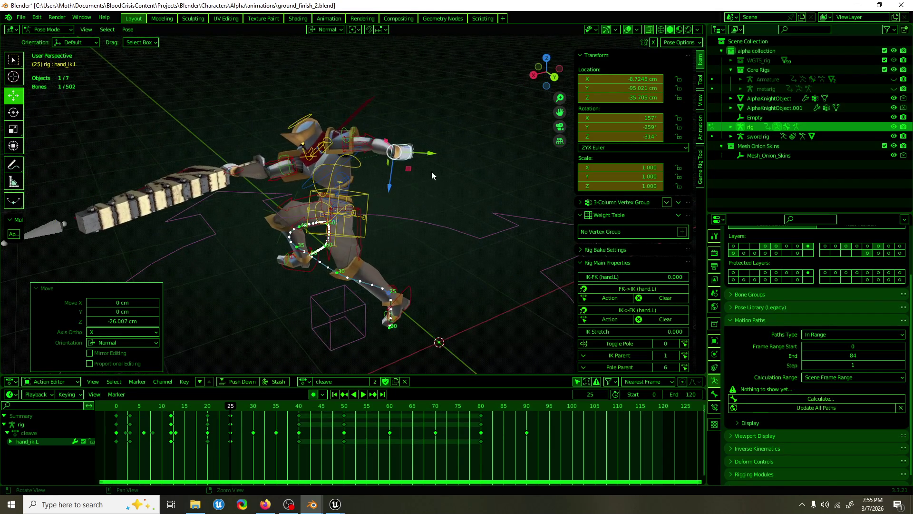
middle_drag(387, 227, 440, 206)
Tilt hand_ik.L −8.5° about X and stop playback at frame 31.
key(r)
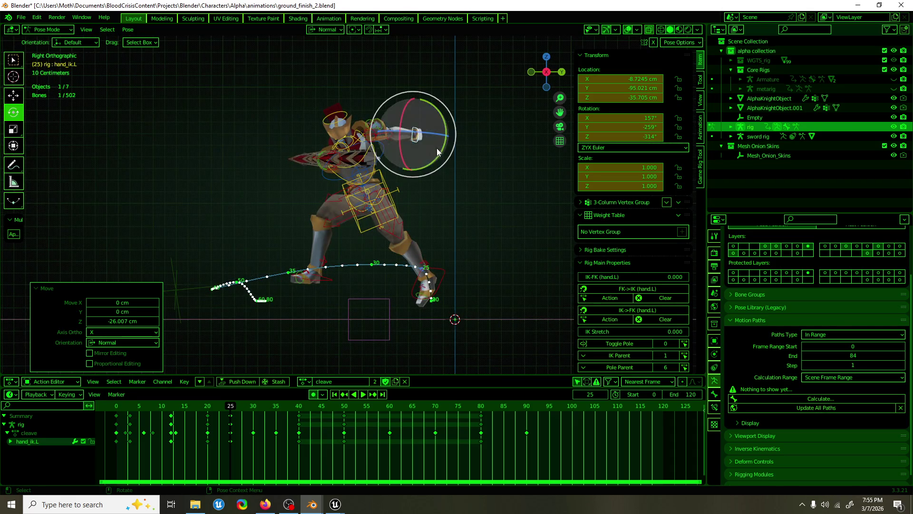
drag(412, 101, 404, 102)
key(g)
mouse_move(404, 103)
middle_down()
mouse_move(379, 165)
mouse_move(355, 167)
mouse_move(358, 200)
middle_up()
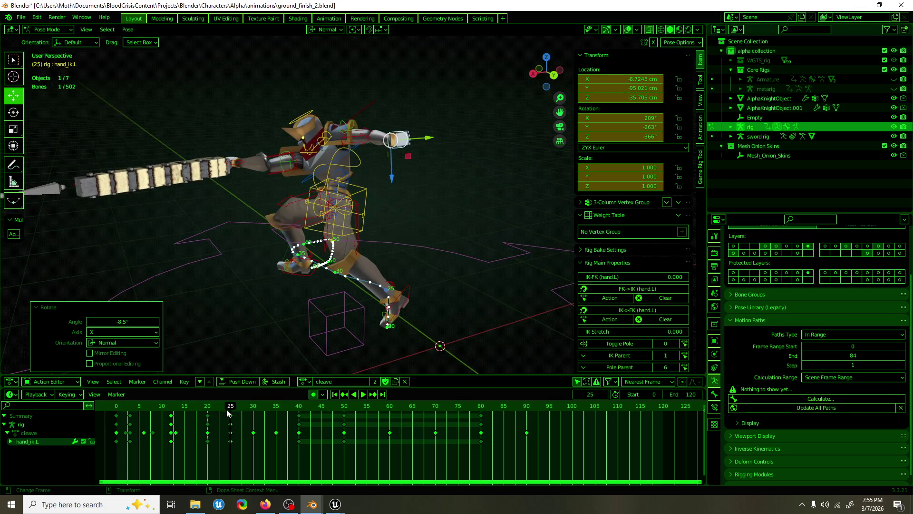
key(space)
mouse_move(266, 304)
middle_down()
mouse_move(392, 243)
mouse_move(490, 246)
mouse_move(441, 278)
middle_up()
Reposition hand_ik.L to −23.903, −18.027, 7.9723 cm and tilt it −12.3° about X.
drag(356, 211, 400, 235)
mouse_move(400, 236)
middle_down()
mouse_move(388, 234)
mouse_move(366, 178)
middle_up()
key(shift+space)
key(r)
mouse_move(366, 179)
mouse_down()
mouse_move(361, 162)
mouse_move(335, 145)
mouse_move(317, 156)
mouse_up()
mouse_move(318, 156)
middle_down()
mouse_move(396, 236)
mouse_move(389, 225)
middle_up()
click(358, 176)
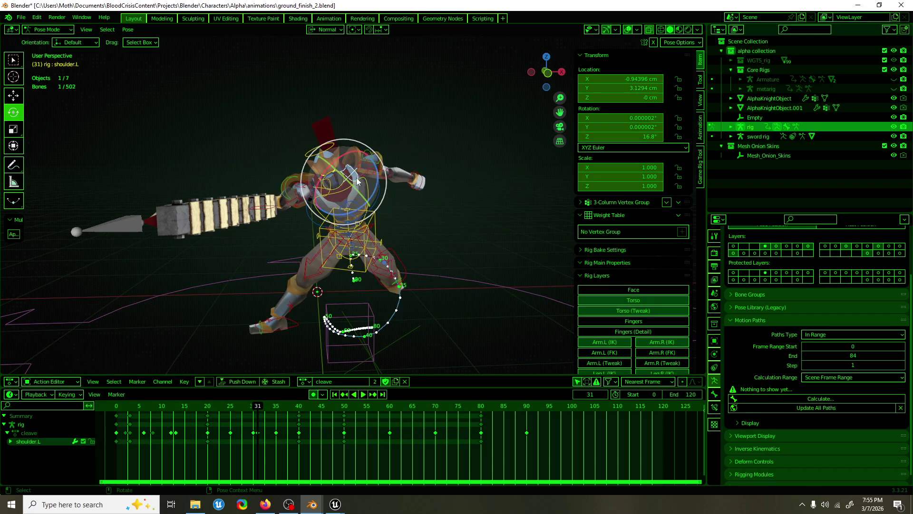
At frame 20, tilt shoulder.L 10.6° about the X axis.
click(132, 406)
key(space)
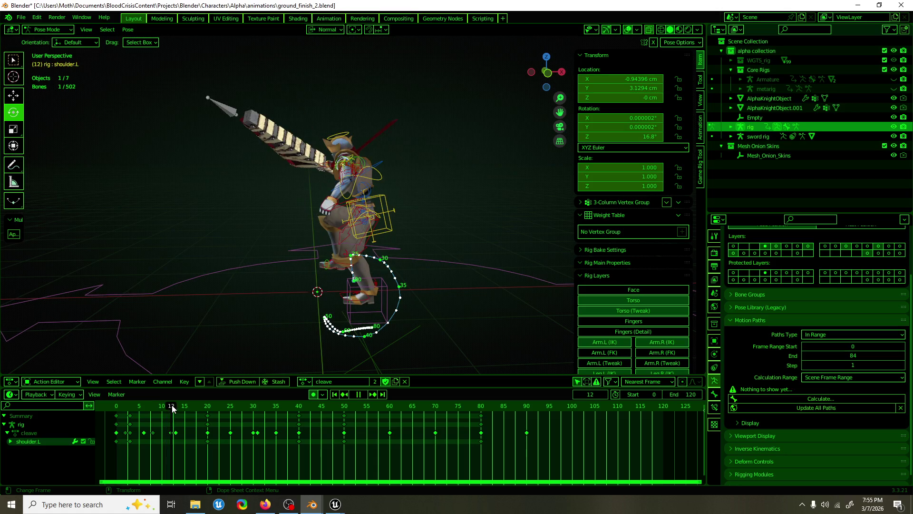
key(space)
mouse_move(333, 214)
middle_down()
mouse_move(386, 175)
mouse_move(368, 184)
mouse_move(483, 147)
mouse_move(358, 314)
middle_up()
key(r)
key(x)
key(Return)
At frame 30, tilt shoulder.L −23.7° about the X axis.
key(space)
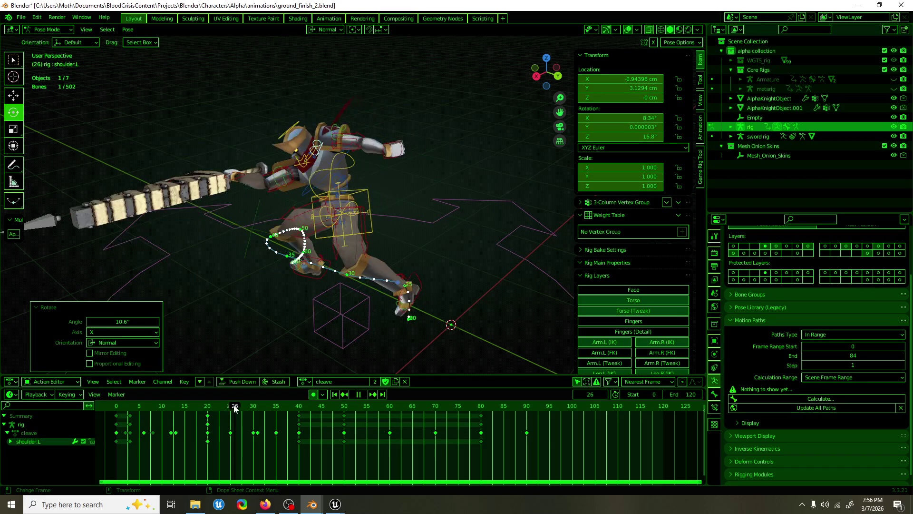
key(space)
scroll(404, 229, up, 3)
mouse_move(362, 248)
middle_down()
mouse_move(405, 229)
mouse_move(366, 153)
middle_up()
drag(315, 135, 333, 147)
mouse_move(333, 147)
middle_down()
mouse_move(400, 201)
mouse_move(376, 197)
mouse_move(391, 196)
middle_up()
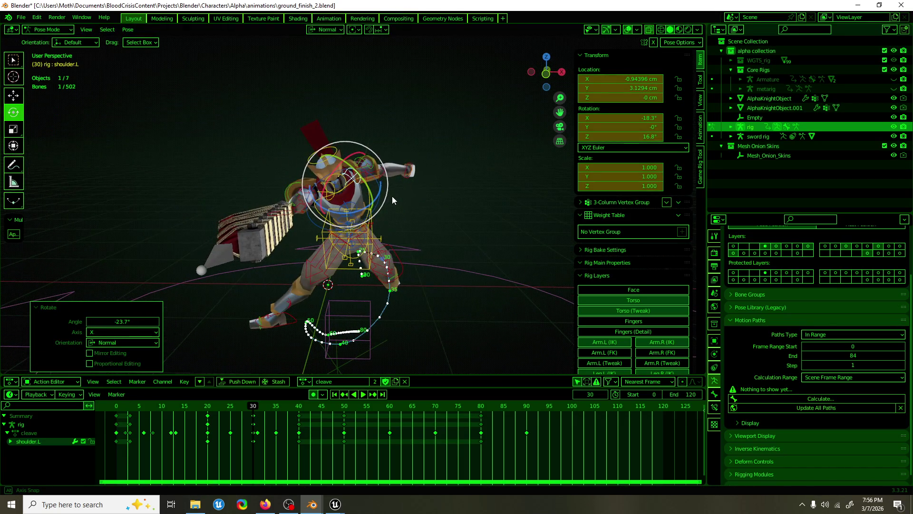
Play back the action, then select hand_ik.L at frame 40.
key(space)
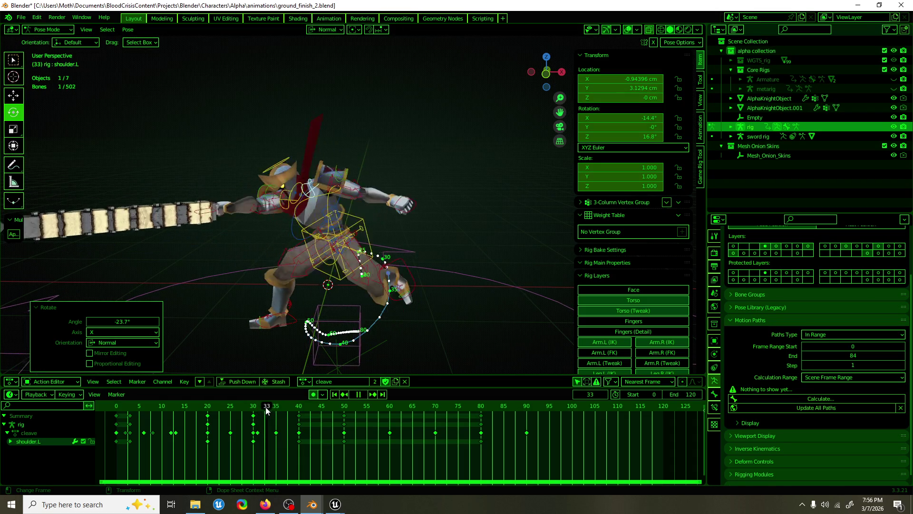
key(Escape)
click(412, 175)
mouse_move(256, 407)
mouse_down()
mouse_move(320, 408)
mouse_move(304, 390)
mouse_up()
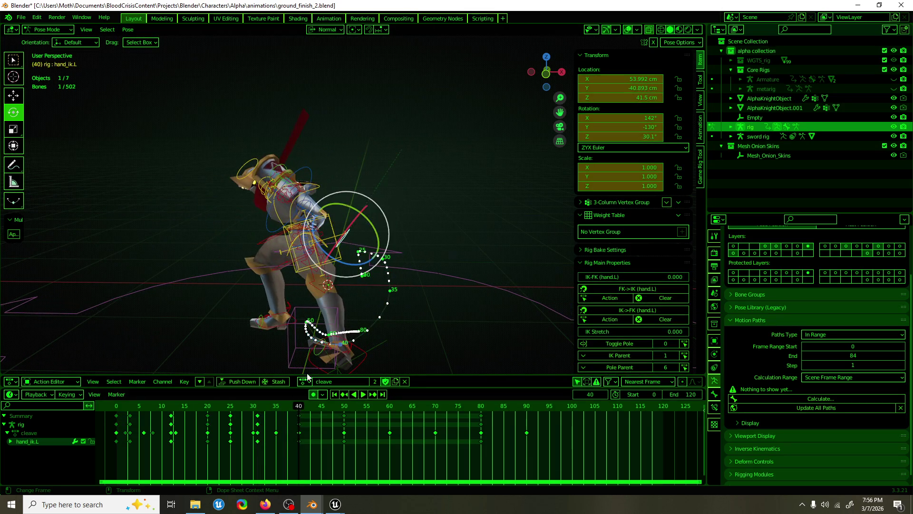
At frame 40, spin hand_ik.L about the Z axis.
key(space)
click(265, 412)
drag(265, 412, 299, 408)
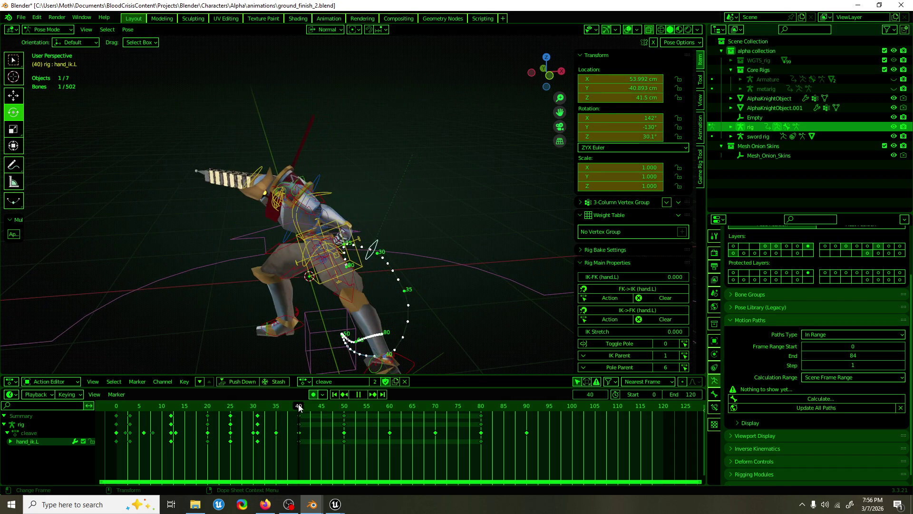
key(space)
mouse_move(355, 223)
mouse_down()
mouse_move(361, 214)
mouse_move(330, 209)
mouse_up()
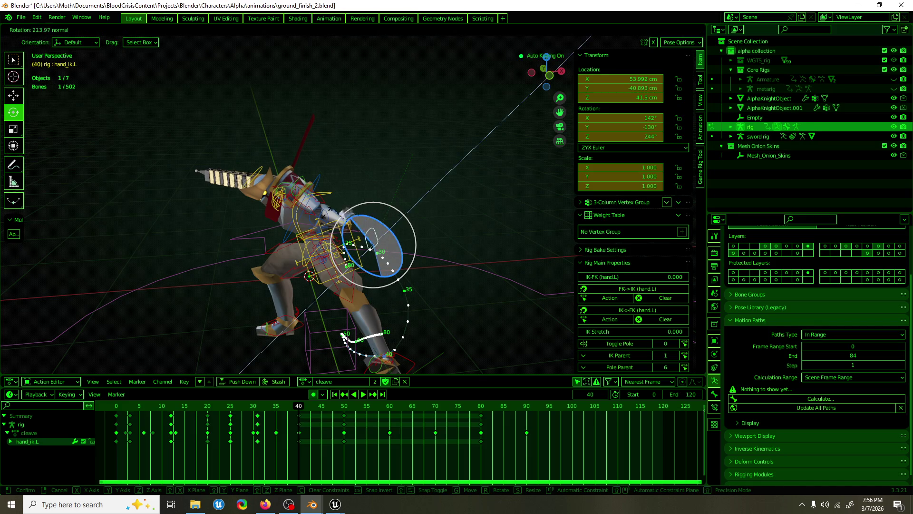
drag(349, 245, 348, 246)
Spin hand_ik.L back about Z at frame 40 and preview the swing from frame 37.
key(space)
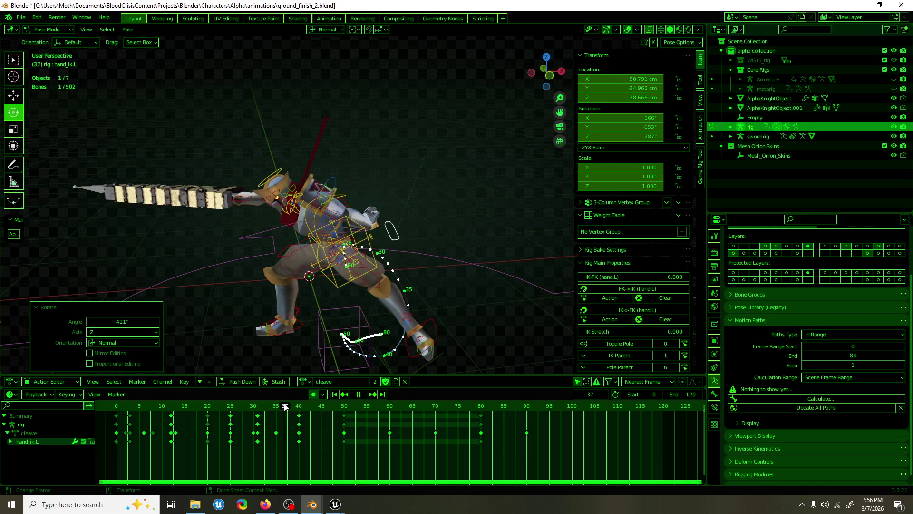
click(296, 405)
click(300, 405)
key(space)
mouse_move(380, 282)
mouse_down()
mouse_move(355, 247)
mouse_move(374, 219)
mouse_move(383, 278)
mouse_up()
key(space)
click(288, 405)
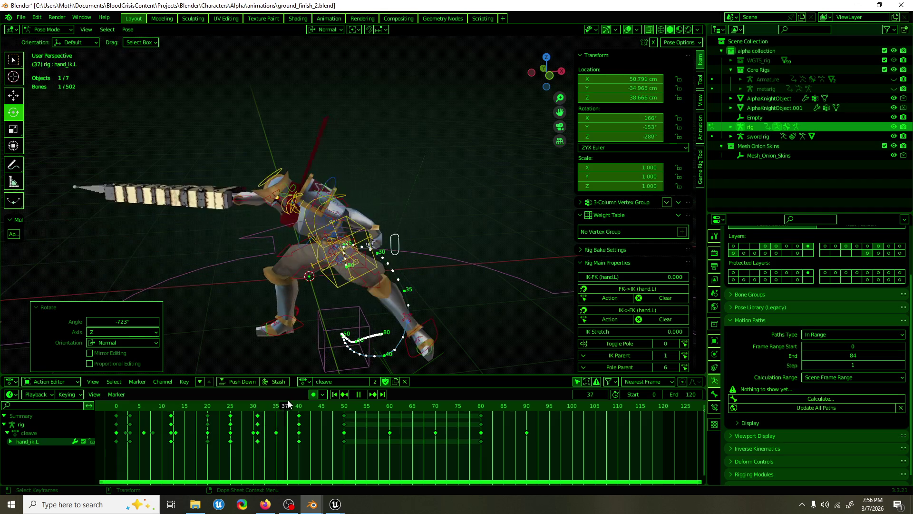
key(space)
Rotate hand_ik.L, then move it back along X and up and forward.
mouse_move(380, 234)
mouse_down()
mouse_move(330, 259)
mouse_move(339, 272)
mouse_up()
middle_drag(340, 272, 351, 275)
key(shift+space)
key(g)
drag(343, 263, 316, 257)
middle_drag(316, 257, 400, 234)
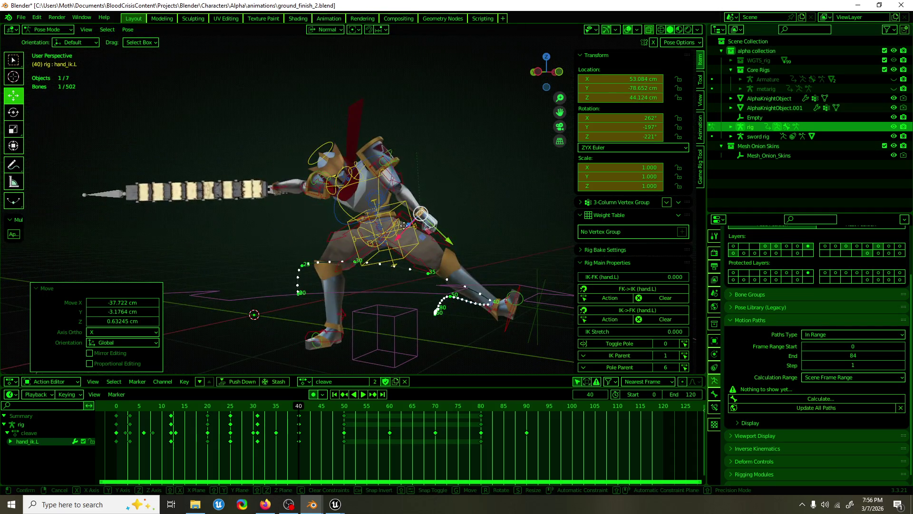
drag(403, 234, 440, 202)
Turn hand_ik.L about 59° around Z and reposition it.
key(shift+space)
key(r)
drag(472, 171, 457, 177)
key(shift+space)
key(g)
middle_drag(458, 177, 257, 210)
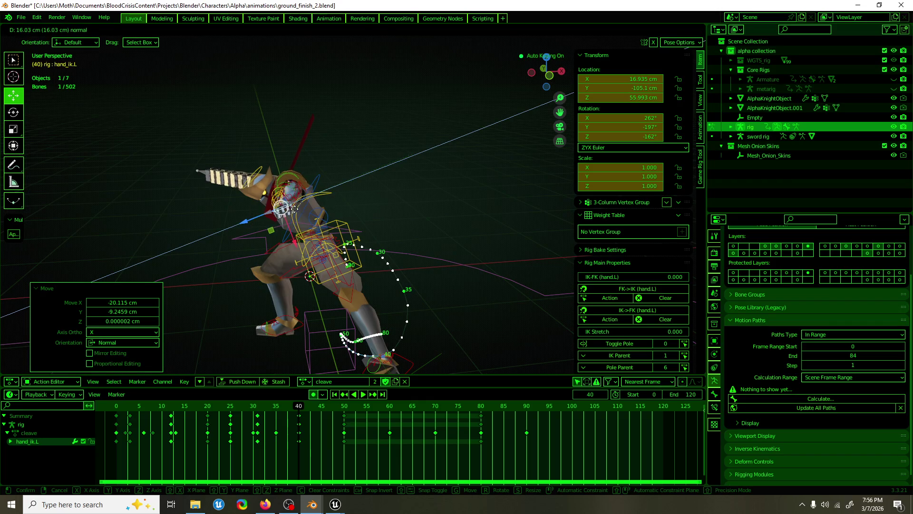
Rotate hand_ik.L a little further, then play the action to frame 49.
key(shift+space)
key(r)
drag(295, 215, 299, 209)
key(shift+space)
key(g)
middle_drag(300, 209, 162, 236)
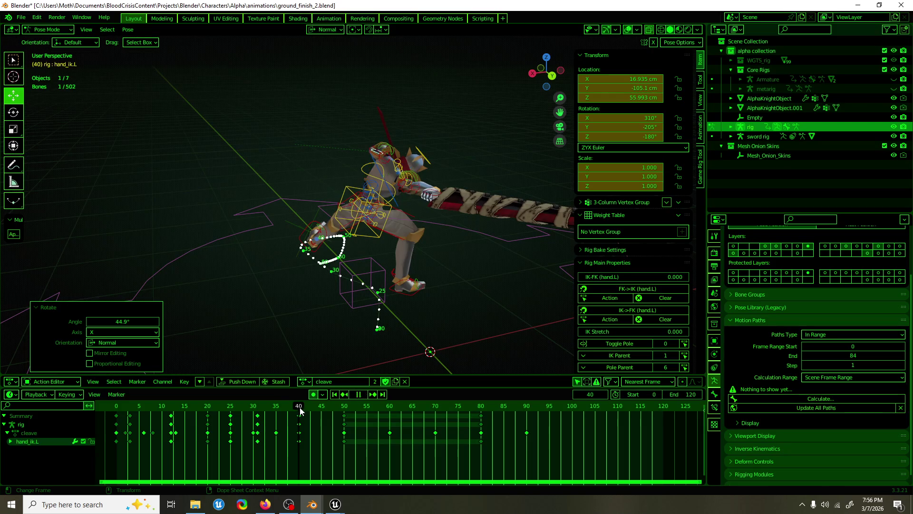
key(space)
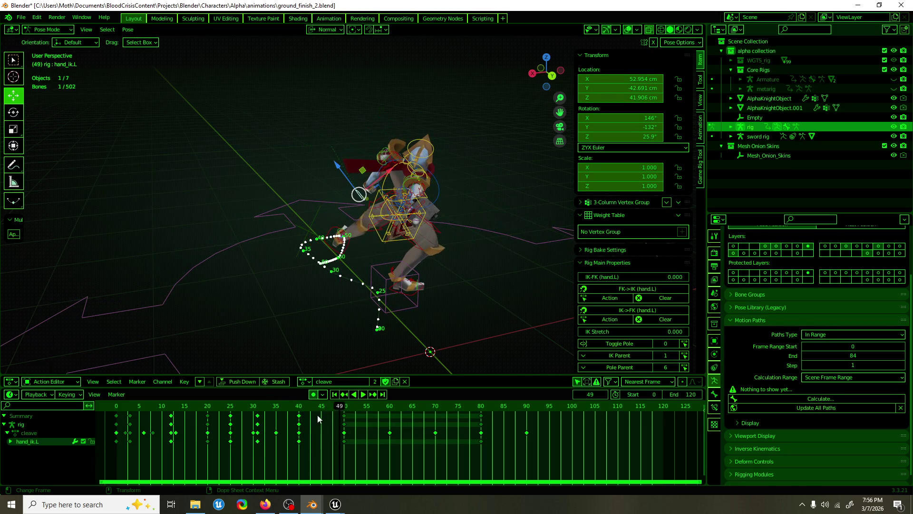
Paste the frame-40 hand_ik.L pose at frame 49 and nudge it along Y.
key(ctrl+c)
key(ctrl+v)
mouse_move(428, 285)
middle_down()
mouse_move(341, 256)
mouse_move(463, 257)
mouse_move(466, 221)
middle_up()
drag(435, 194, 402, 188)
Rotate hand_ik.L 20° about Y and move it 11.6 cm along X.
key(shift+space)
key(r)
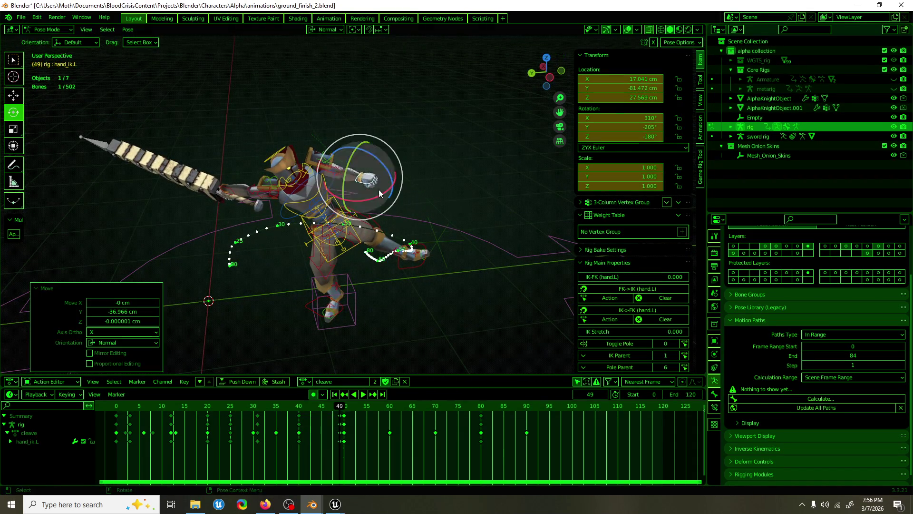
middle_drag(402, 188, 314, 189)
key(Return)
text(ry20)
key(Return)
mouse_move(333, 181)
middle_down()
mouse_move(296, 177)
mouse_move(247, 204)
mouse_move(174, 206)
mouse_move(124, 238)
middle_up()
key(g)
key(x)
key(Return)
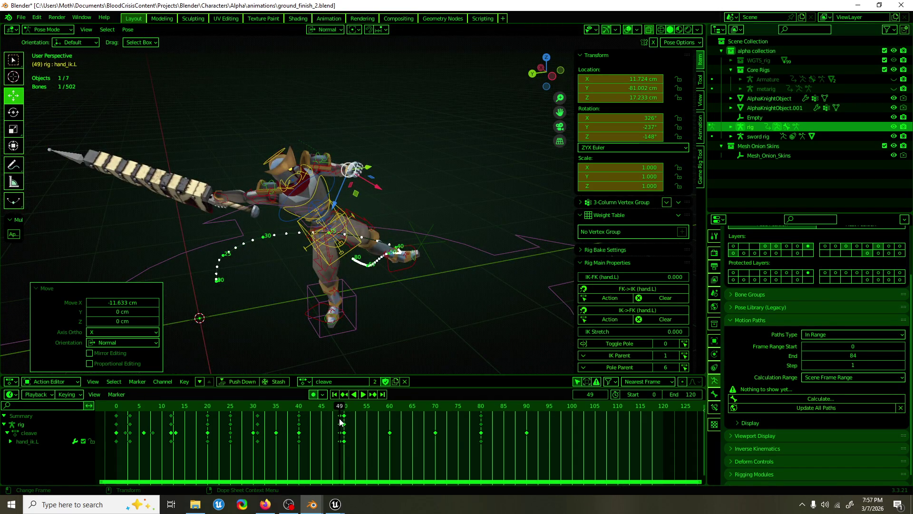
At frame 44, move hand_ik.L and turn it −15° about Z.
mouse_move(341, 421)
mouse_down()
mouse_move(267, 409)
mouse_move(318, 409)
mouse_move(299, 416)
mouse_up()
mouse_move(361, 304)
middle_down()
mouse_move(398, 263)
mouse_move(362, 248)
mouse_move(342, 266)
middle_up()
mouse_move(309, 408)
mouse_down()
mouse_move(317, 412)
mouse_move(305, 414)
mouse_up()
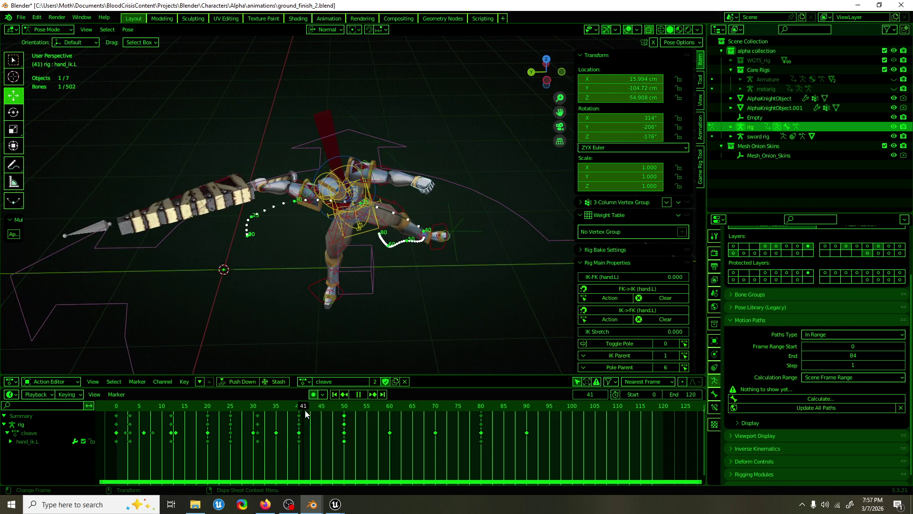
key(g)
click(408, 237)
mouse_move(409, 238)
middle_down()
mouse_move(427, 238)
mouse_move(407, 281)
middle_up()
key(r)
key(r)
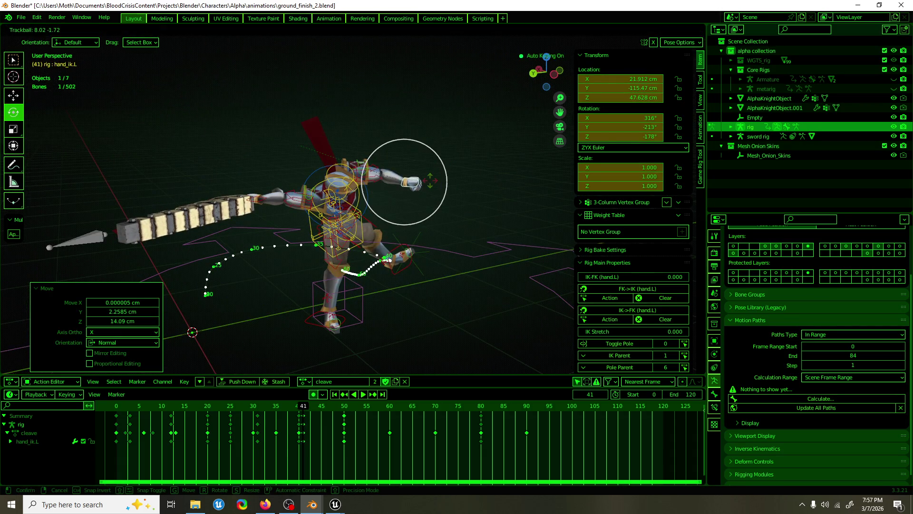
key(z)
key(Return)
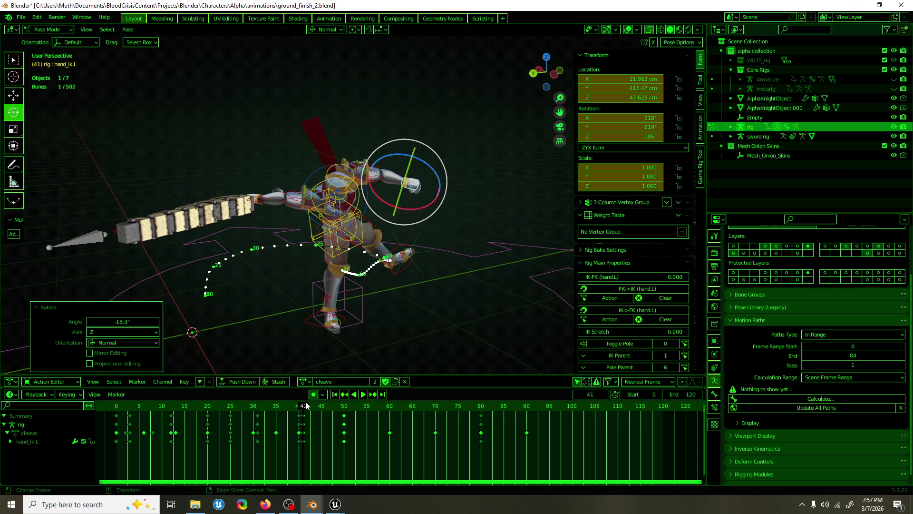
Turn hand_ik.L about 32° around Z at frame 44 and reposition it.
key(space)
click(295, 408)
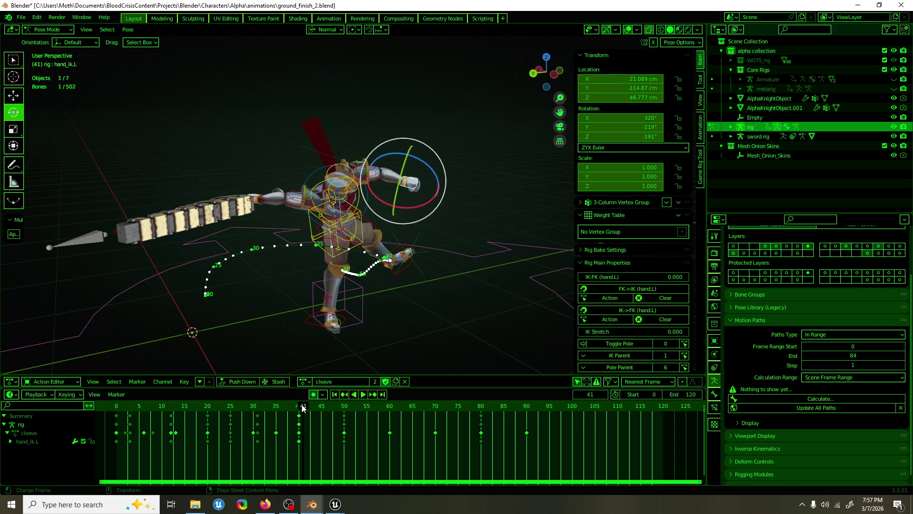
drag(295, 408, 345, 404)
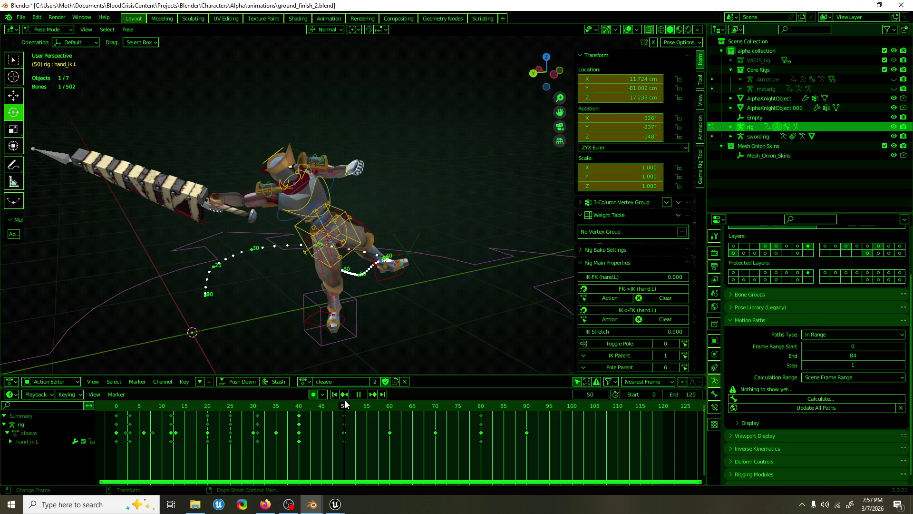
mouse_move(354, 332)
middle_down()
mouse_move(363, 293)
mouse_move(145, 295)
mouse_move(344, 205)
mouse_move(391, 221)
mouse_move(351, 191)
middle_up()
key(w)
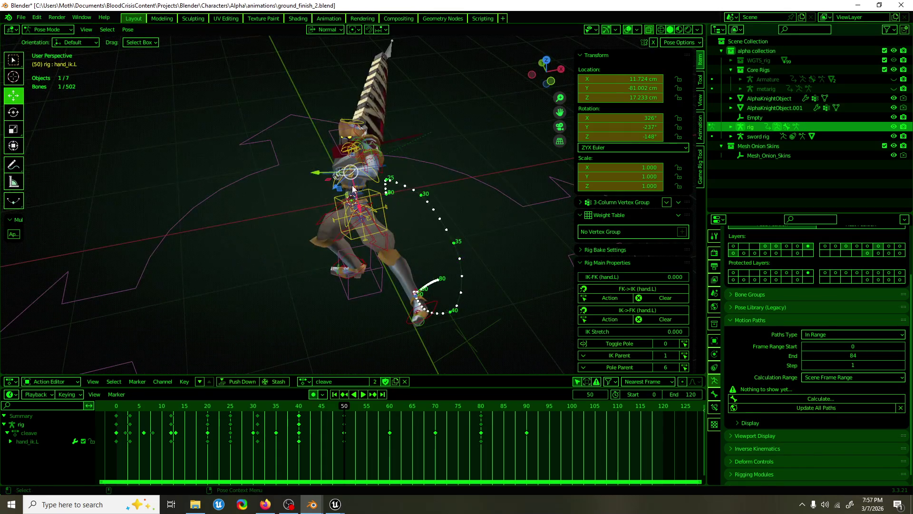
key(e)
mouse_move(364, 209)
mouse_down()
mouse_move(356, 177)
mouse_move(371, 159)
mouse_up()
key(w)
mouse_move(371, 159)
middle_down()
mouse_move(515, 142)
mouse_move(523, 166)
mouse_move(456, 248)
middle_up()
Review the swing, move hand_ik.L along X to key frame 44, then return to frame 41.
click(337, 410)
key(space)
mouse_move(336, 410)
mouse_down()
mouse_move(266, 420)
mouse_move(343, 423)
mouse_move(319, 422)
mouse_up()
drag(369, 190, 358, 288)
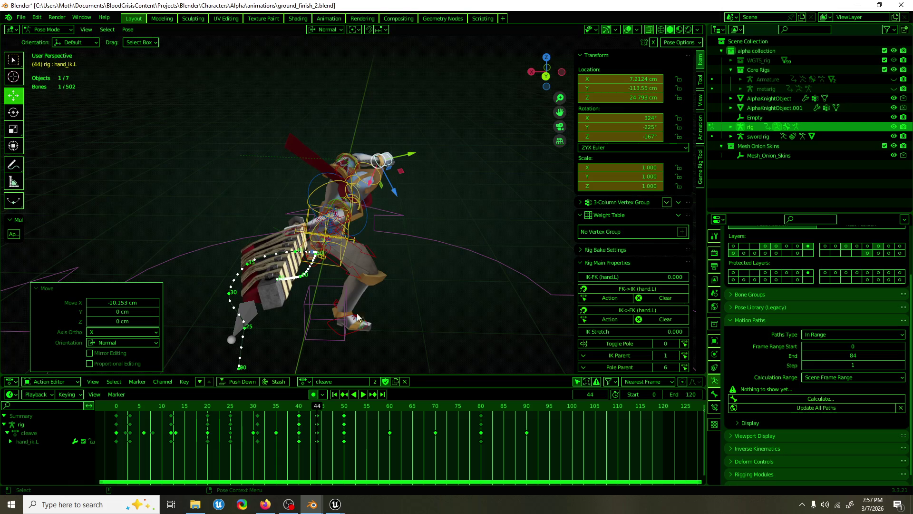
mouse_move(321, 410)
mouse_down()
mouse_move(279, 409)
mouse_move(384, 407)
mouse_up()
At frame 59, cancel a trial Z rotation and move hand_ik.L to a new position.
middle_drag(433, 292, 361, 286)
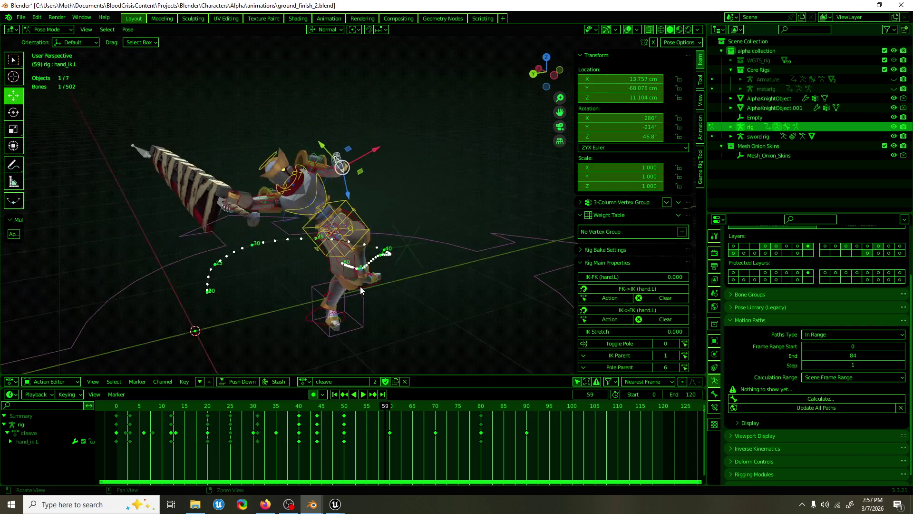
key(shift+space)
key(r)
mouse_move(356, 147)
mouse_down()
mouse_move(386, 164)
mouse_move(390, 190)
mouse_move(361, 181)
mouse_up()
key(Escape)
middle_drag(387, 221, 272, 218)
key(g)
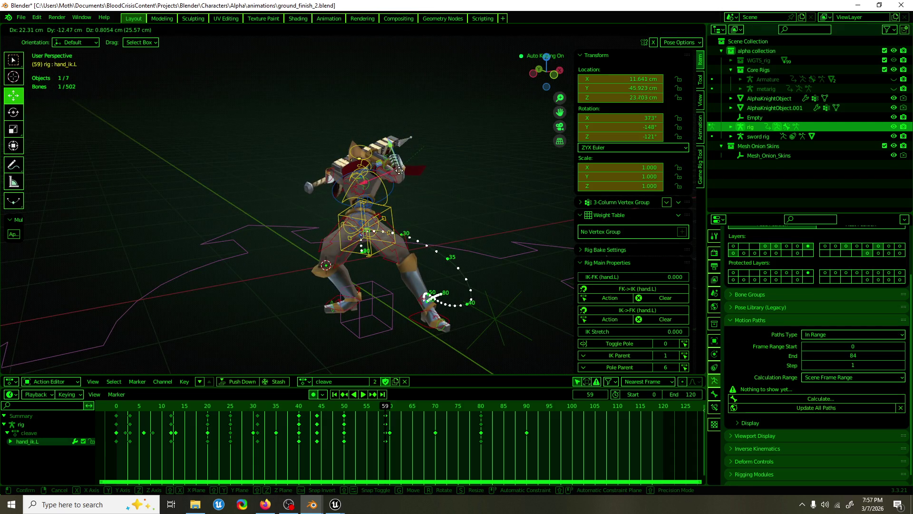
click(401, 184)
Turn hand_ik.L slightly around Z, reposition it, and play back the swing.
middle_drag(401, 184, 398, 146)
drag(398, 146, 378, 178)
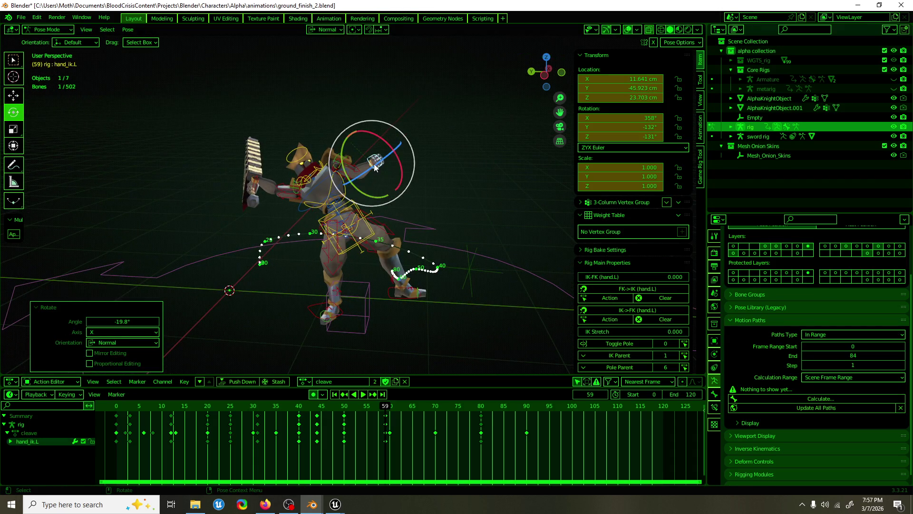
key(shift+space)
key(g)
mouse_move(374, 184)
middle_down()
mouse_move(263, 181)
mouse_move(311, 165)
middle_up()
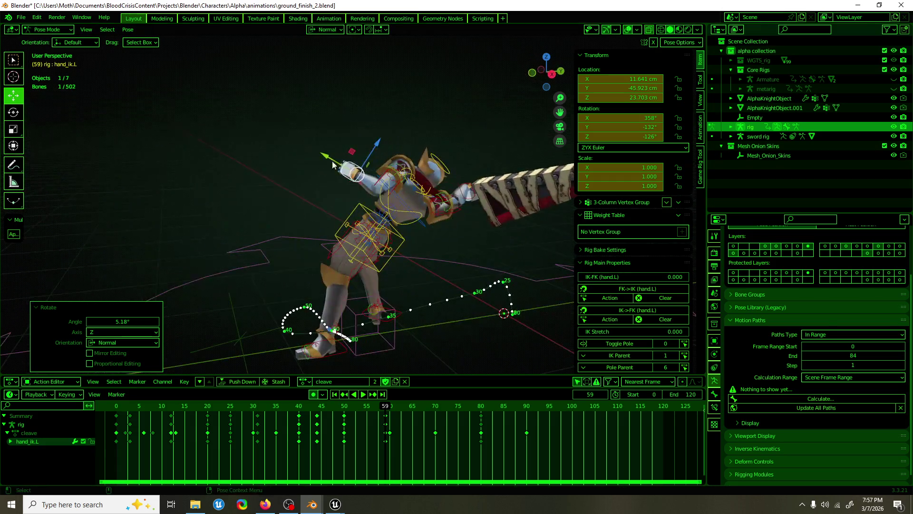
drag(358, 179, 369, 176)
middle_drag(369, 176, 550, 245)
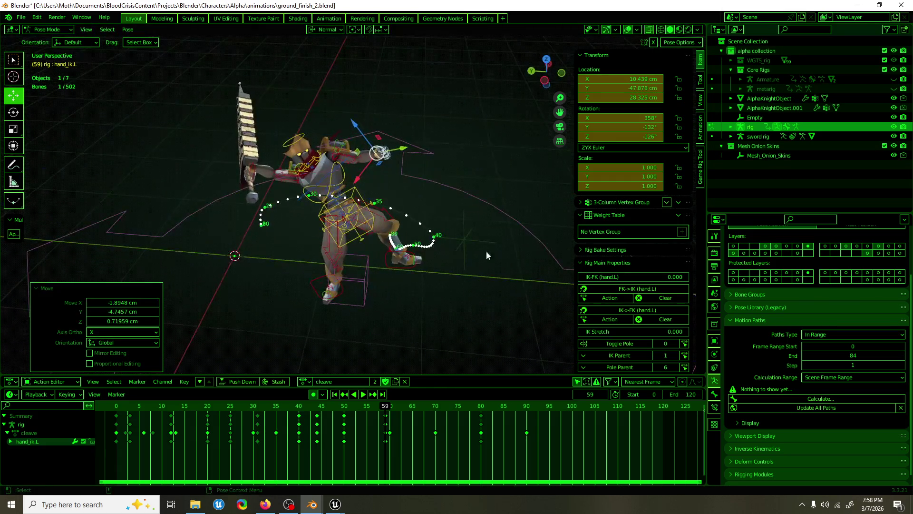
key(space)
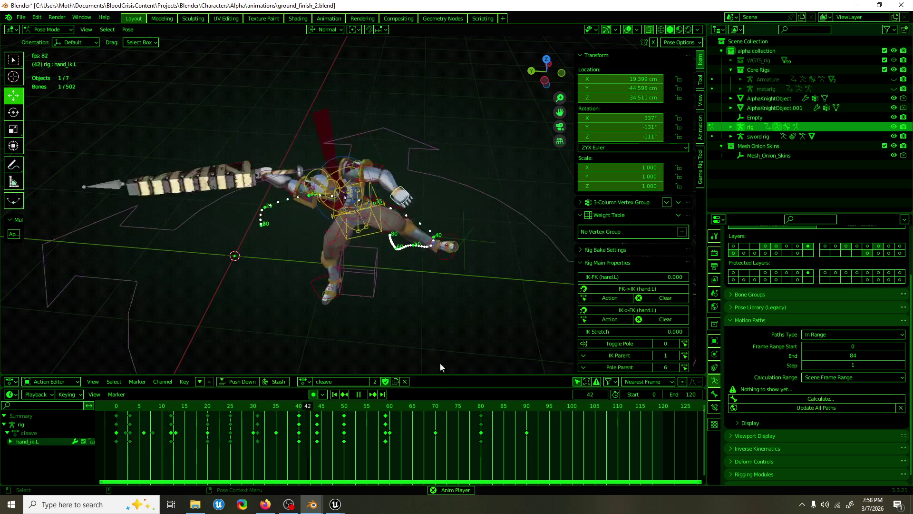
At frame 67, rotate hand_ik.L around its normal axis, review, and save ground_finish_2.blend.
mouse_move(441, 406)
mouse_down()
mouse_move(389, 405)
mouse_move(481, 406)
mouse_up()
key(shift+space)
key(r)
mouse_move(423, 199)
mouse_down()
mouse_move(414, 224)
mouse_move(418, 217)
mouse_up()
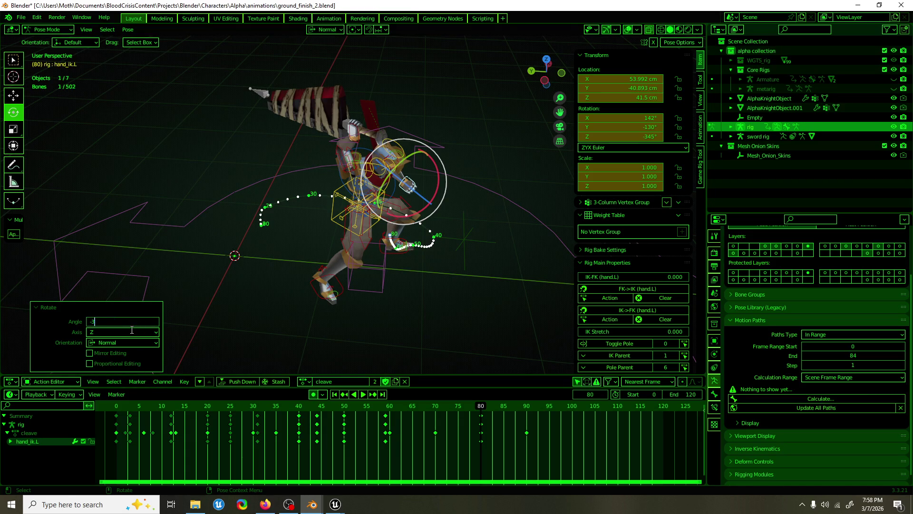
key(shift+space)
key(g)
mouse_move(490, 258)
middle_down()
mouse_move(473, 304)
mouse_move(457, 293)
middle_up()
key(space)
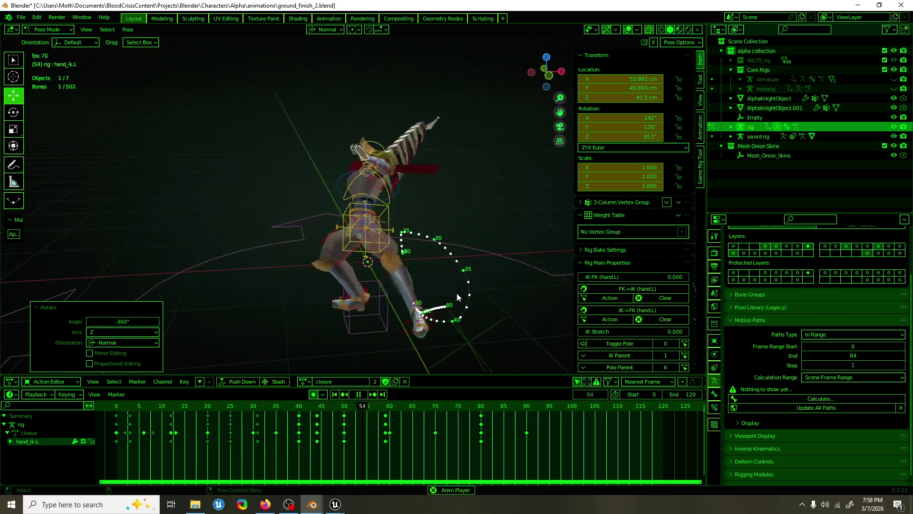
key(ctrl+s)
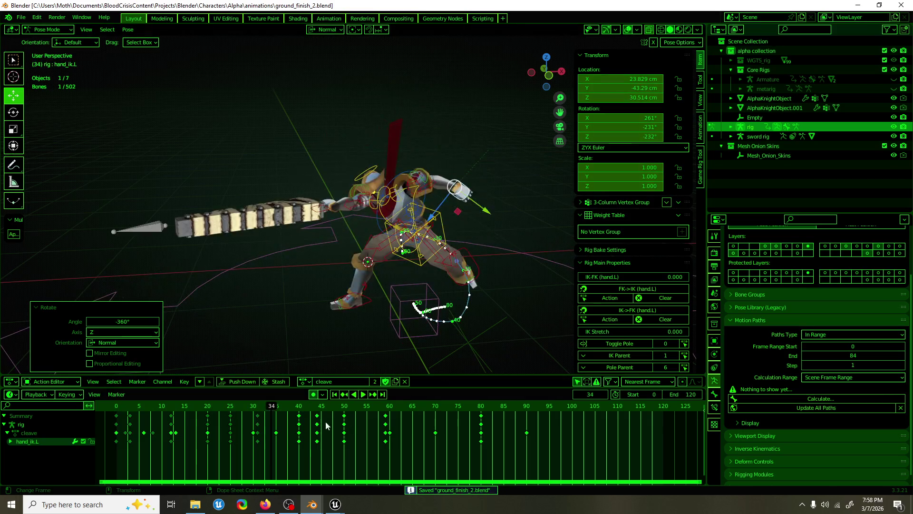
Unwind the hand_ik.L rotation at frame 80 by −360°.
click(312, 407)
drag(312, 407, 479, 392)
key(r)
drag(457, 261, 428, 205)
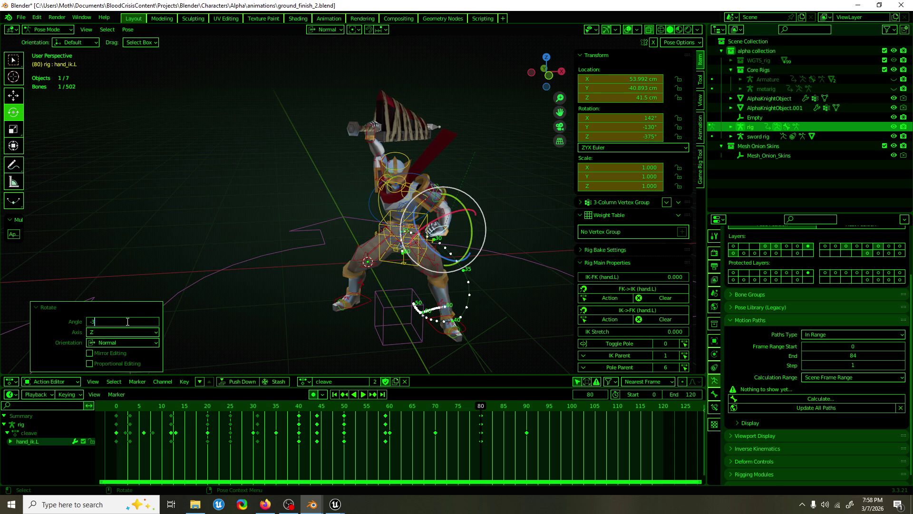
text(60)
key(Return)
Review the swing by playing and scrubbing between frames 59 and 80.
key(space)
drag(472, 405, 386, 413)
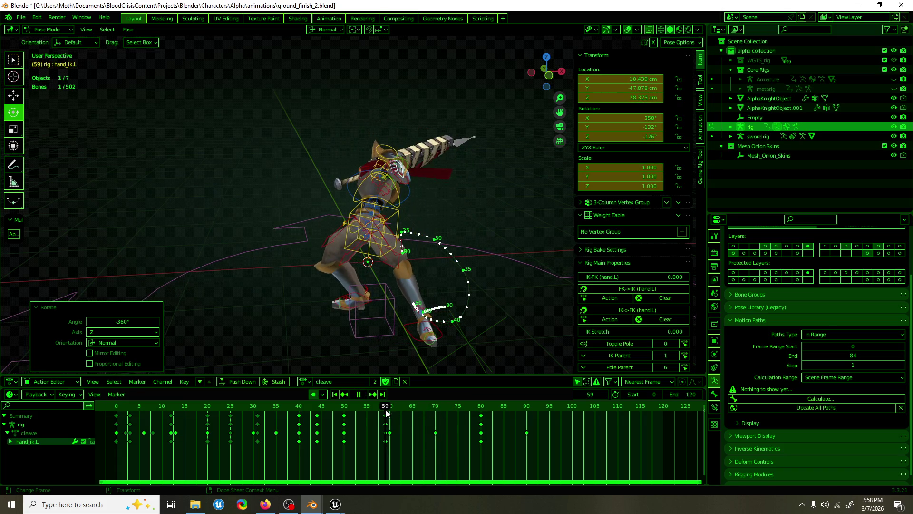
key(space)
middle_drag(481, 223, 453, 222)
key(w)
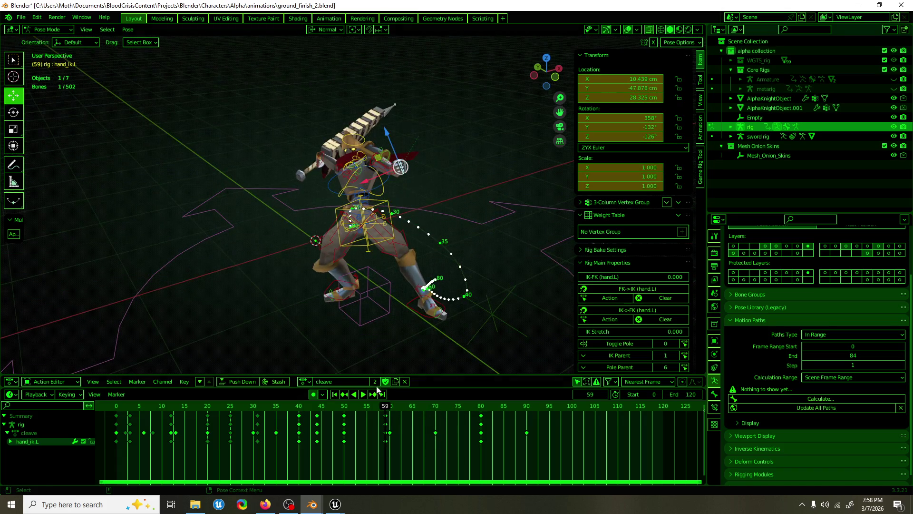
drag(385, 406, 481, 408)
Switch to Gimbal orientation and turn hand_ik.L around gimbal Z at frame 67.
click(335, 31)
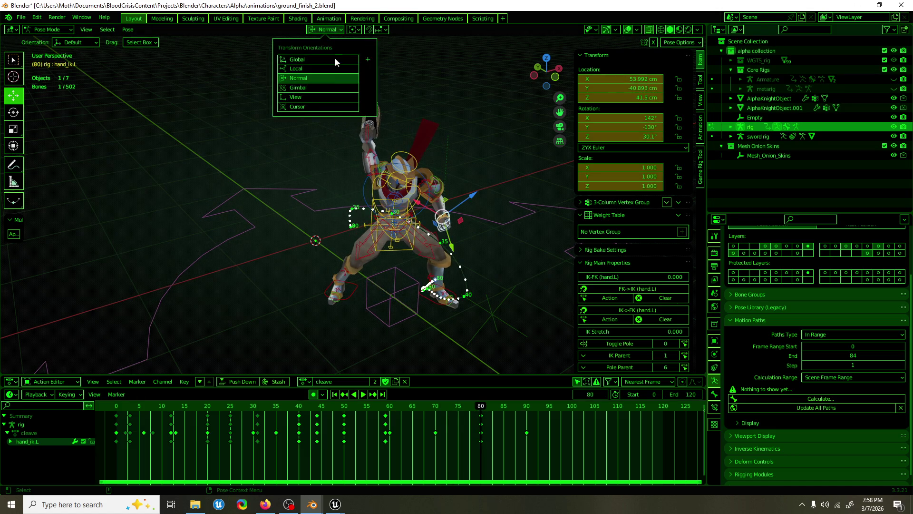
click(329, 89)
scroll(486, 183, up, 3)
key(shift+space)
key(r)
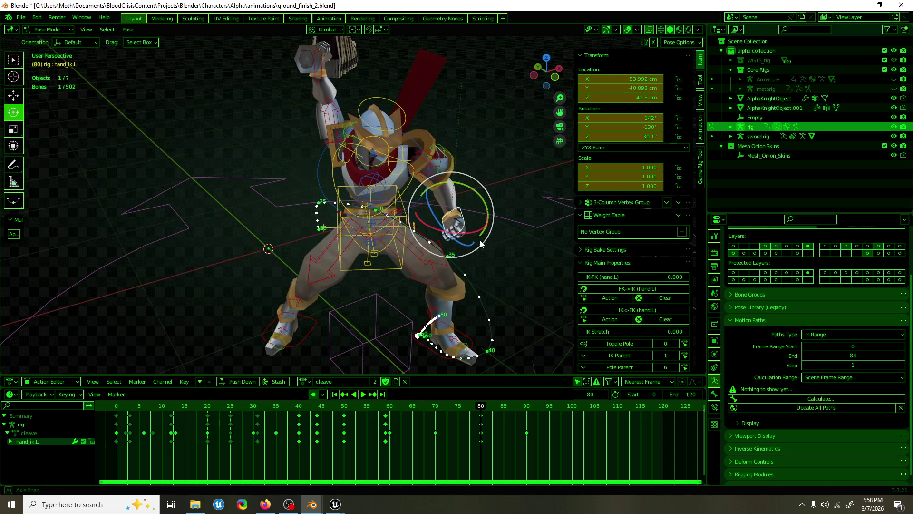
mouse_move(473, 406)
mouse_down()
mouse_move(423, 409)
mouse_move(481, 407)
mouse_up()
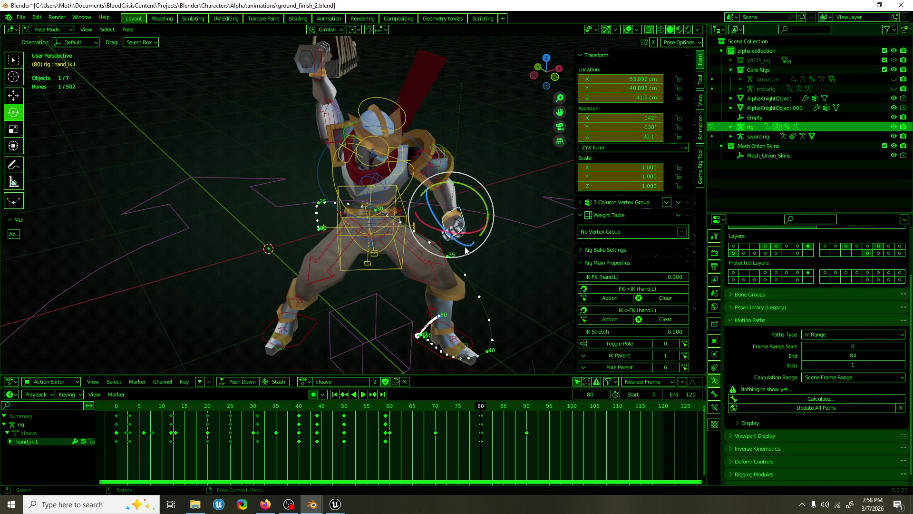
mouse_move(465, 249)
mouse_down()
mouse_move(485, 224)
mouse_move(436, 179)
mouse_up()
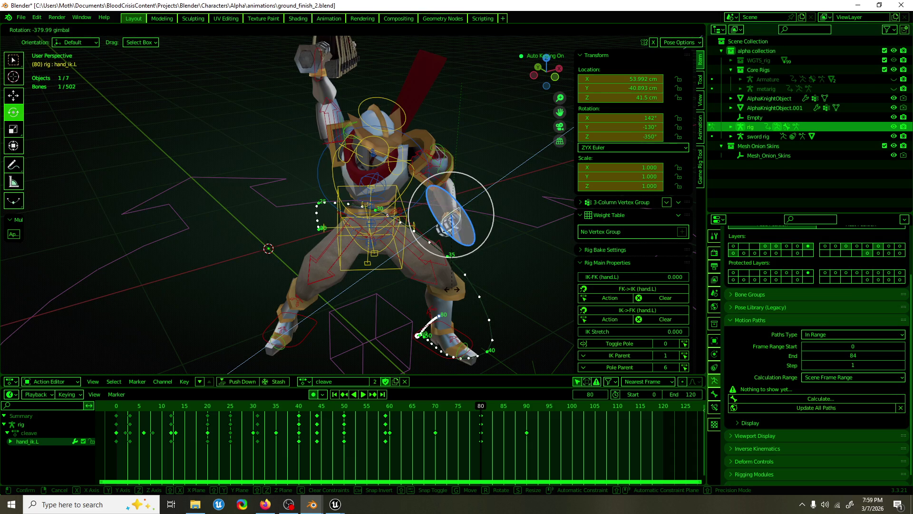
drag(452, 289, 452, 289)
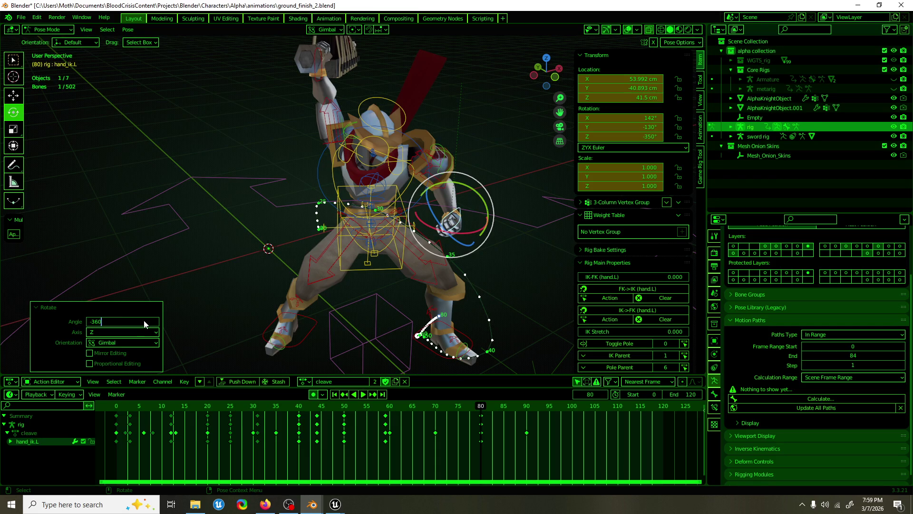
Review frames 59–63, then raise hand_ik.L 13.194 cm along Z at frame 70.
mouse_move(470, 407)
mouse_down()
mouse_move(347, 414)
mouse_move(482, 419)
mouse_up()
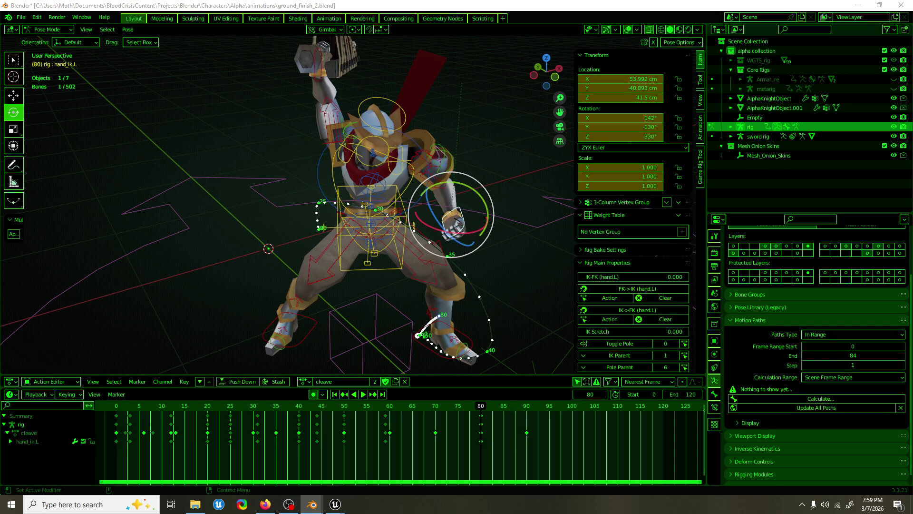
drag(481, 412, 388, 416)
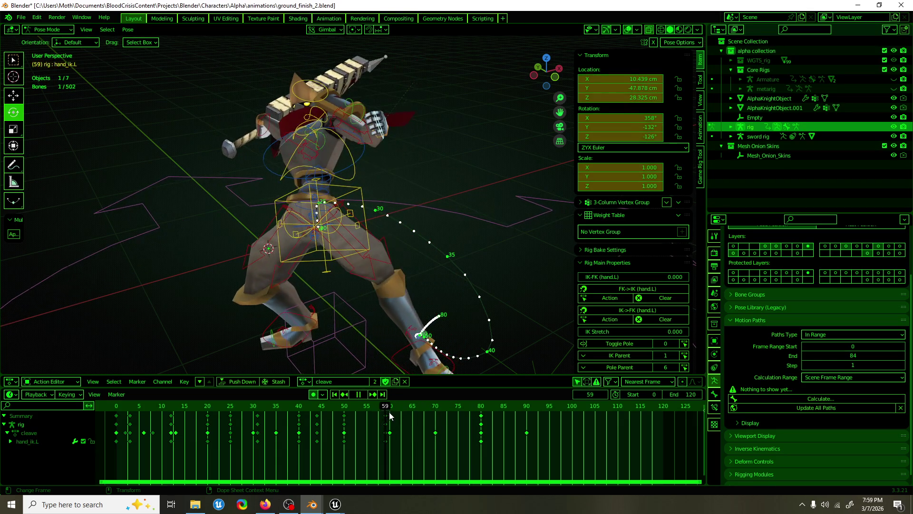
key(Escape)
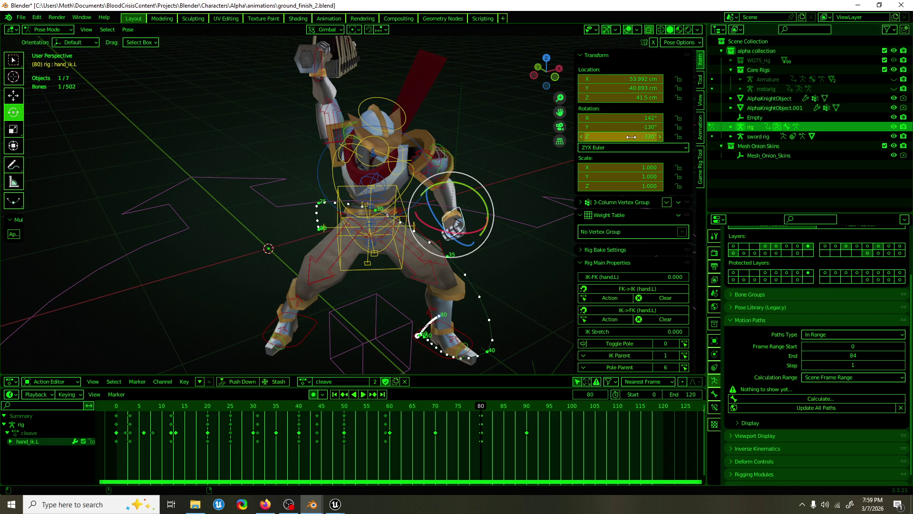
mouse_move(492, 410)
mouse_down()
mouse_move(406, 408)
mouse_move(436, 408)
mouse_up()
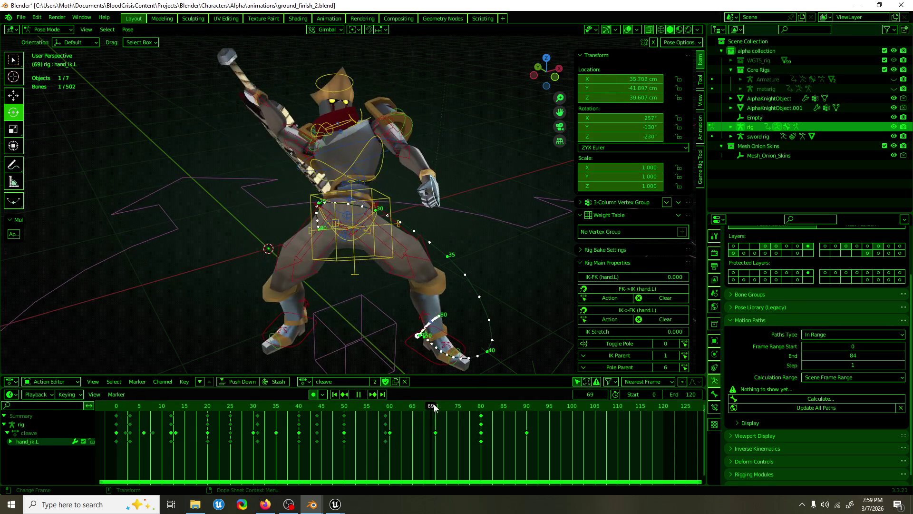
middle_drag(409, 200, 369, 234)
drag(369, 234, 360, 185)
Rotate hand_ik.L freely with trackball, then turn it about its Z axis at frame 70.
key(e)
click(326, 30)
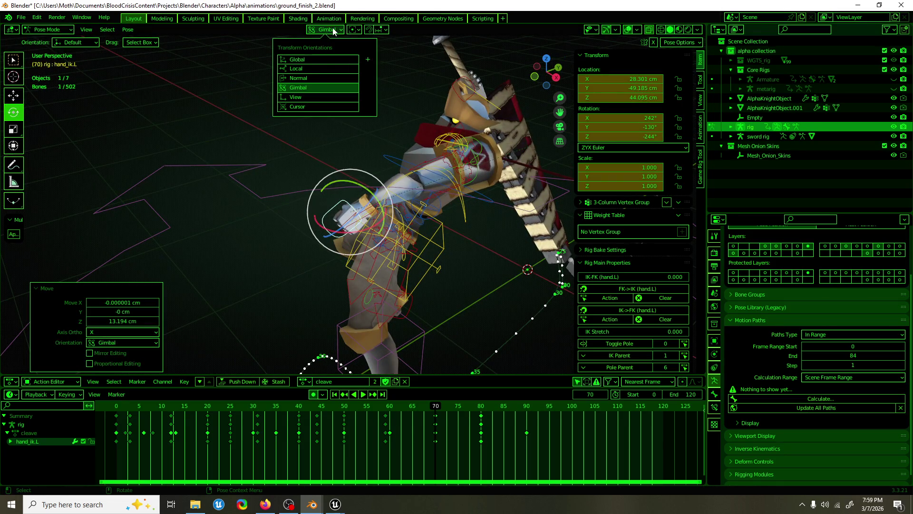
middle_drag(350, 83, 404, 104)
key(r)
key(r)
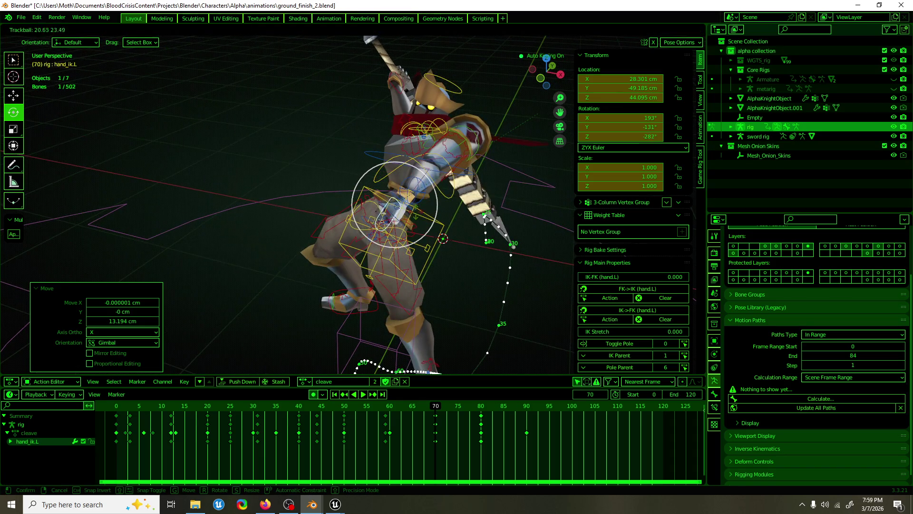
click(429, 207)
middle_drag(430, 205, 540, 197)
drag(452, 167, 428, 187)
key(shift+space)
Nudge hand_ik.L's position, turn it about Z by roughly -37°, and play back to frame 64.
key(g)
middle_drag(421, 156, 418, 158)
mouse_move(417, 158)
mouse_down()
mouse_move(404, 151)
mouse_move(412, 166)
mouse_up()
mouse_move(412, 166)
middle_down()
mouse_move(308, 164)
mouse_move(383, 186)
middle_up()
key(shift+space)
key(r)
drag(383, 185, 390, 188)
mouse_move(389, 187)
middle_down()
mouse_move(344, 187)
mouse_move(470, 202)
mouse_move(420, 339)
middle_up()
key(shift+space)
key(g)
key(space)
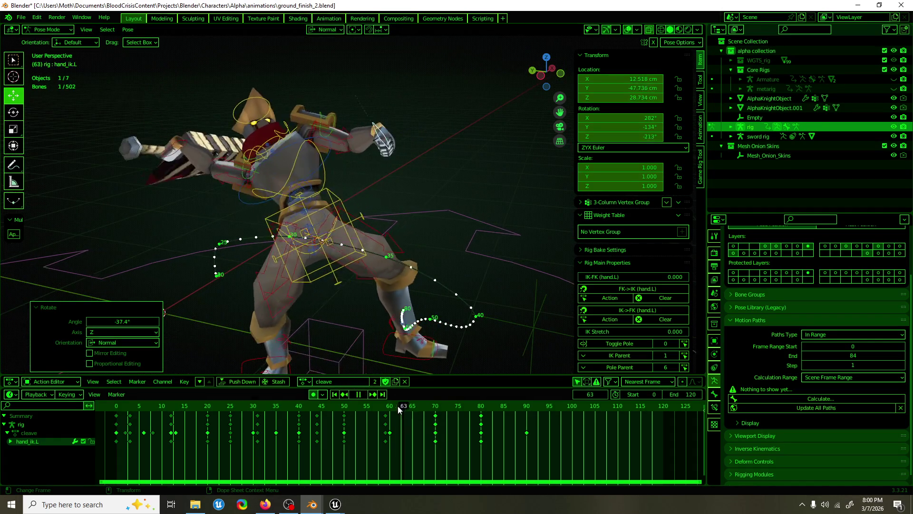
key(Escape)
At frame 64, tilt hand_ik.L about its X and Y axes, then review the pose at frame 68.
mouse_move(456, 267)
middle_down()
mouse_move(469, 216)
mouse_move(410, 143)
middle_up()
key(shift+space)
key(r)
drag(381, 131, 366, 89)
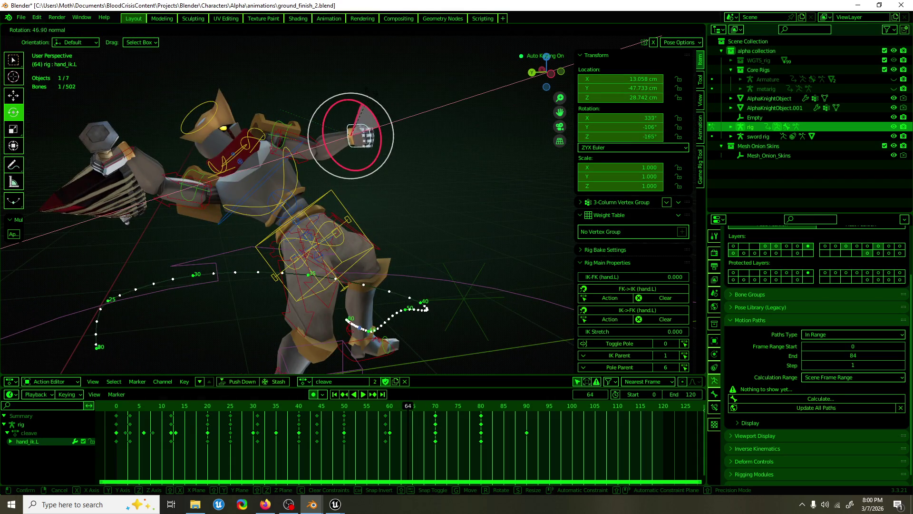
mouse_move(361, 134)
middle_down()
mouse_move(370, 154)
mouse_move(292, 156)
middle_up()
mouse_move(437, 117)
mouse_down()
mouse_move(426, 131)
mouse_move(414, 121)
mouse_up()
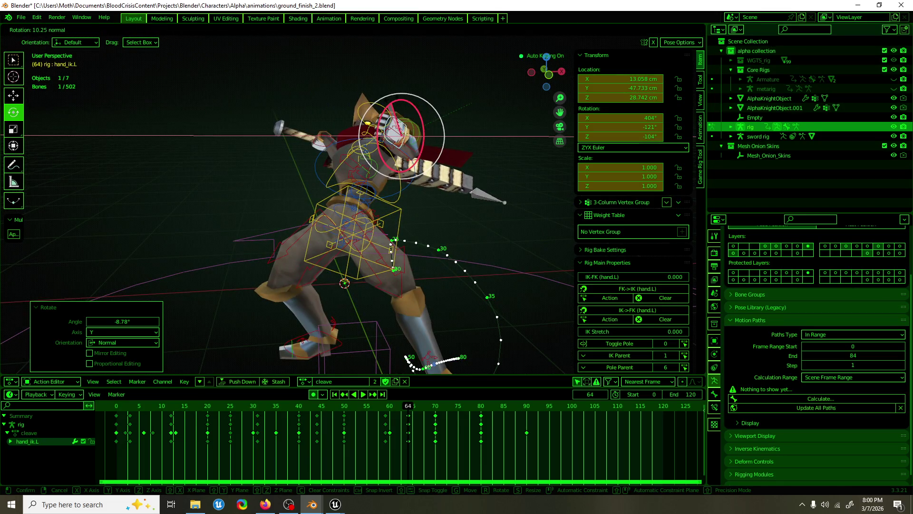
middle_drag(414, 122, 480, 178)
mouse_move(406, 408)
mouse_down()
mouse_move(394, 408)
mouse_move(435, 409)
mouse_move(116, 414)
mouse_up()
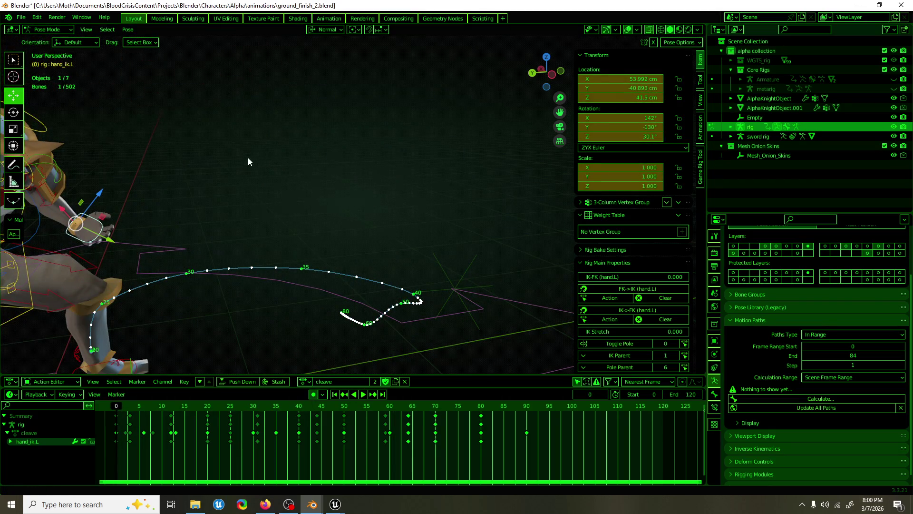
shift+middle_drag(247, 158, 363, 147)
key(F3)
Convert the cleave action's rotation modes to Quaternion and play the animation to check it.
text(convert)
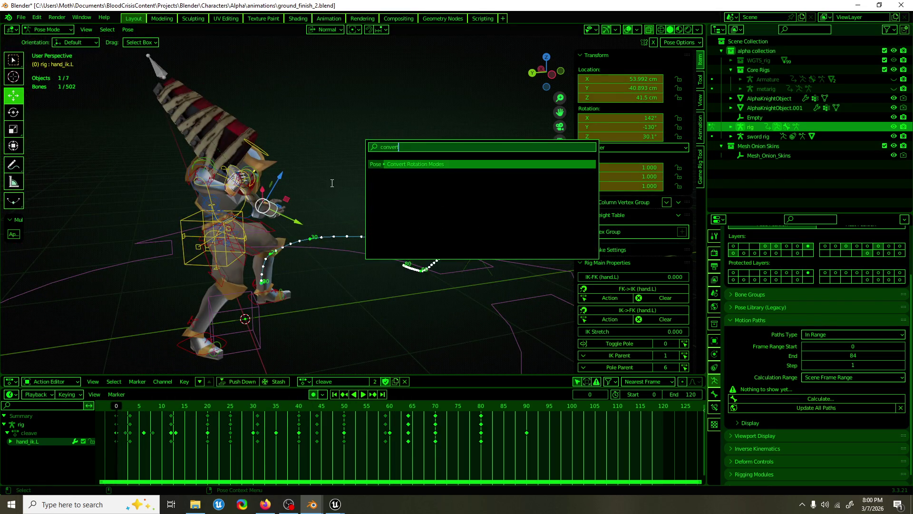
key(Return)
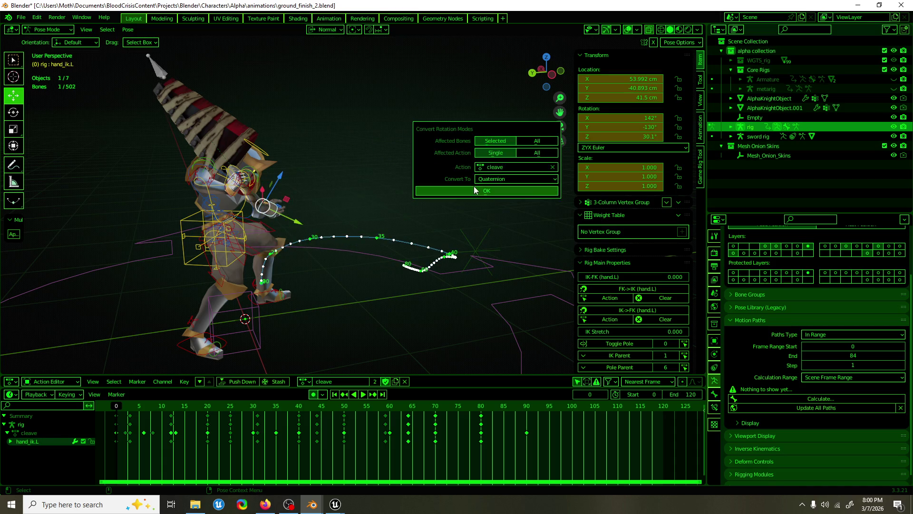
click(473, 190)
middle_drag(472, 193, 395, 199)
key(space)
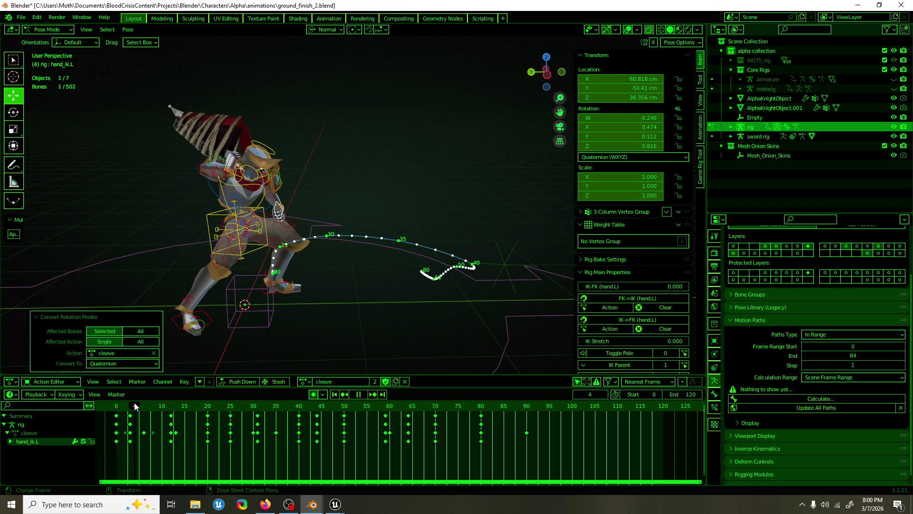
key(space)
At frame 3, frame the hand control and rotate hand_ik.L about its Y axis.
key(Left)
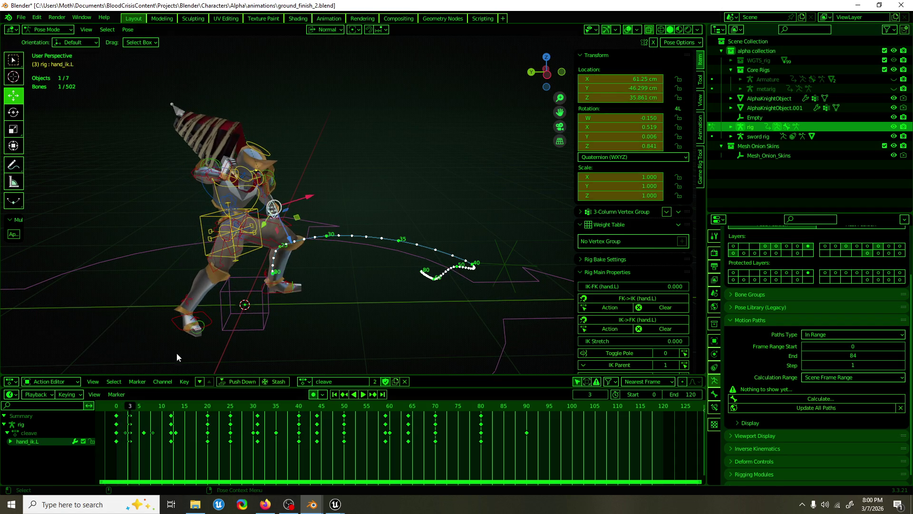
key(KP_Decimal)
middle_drag(333, 200, 347, 156)
scroll(347, 156, down, 6)
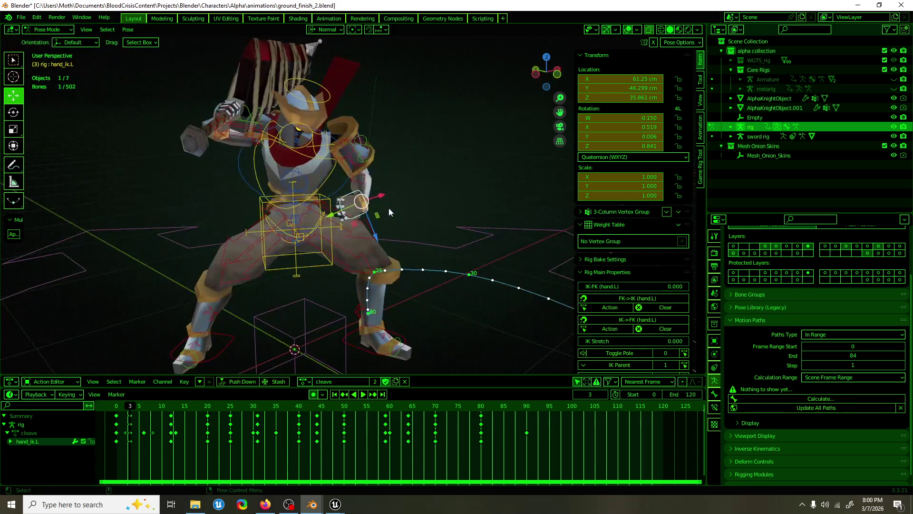
key(r)
mouse_move(380, 204)
mouse_down()
mouse_move(366, 162)
mouse_move(364, 221)
mouse_move(380, 177)
mouse_move(366, 210)
mouse_up()
key(w)
key(space)
click(118, 414)
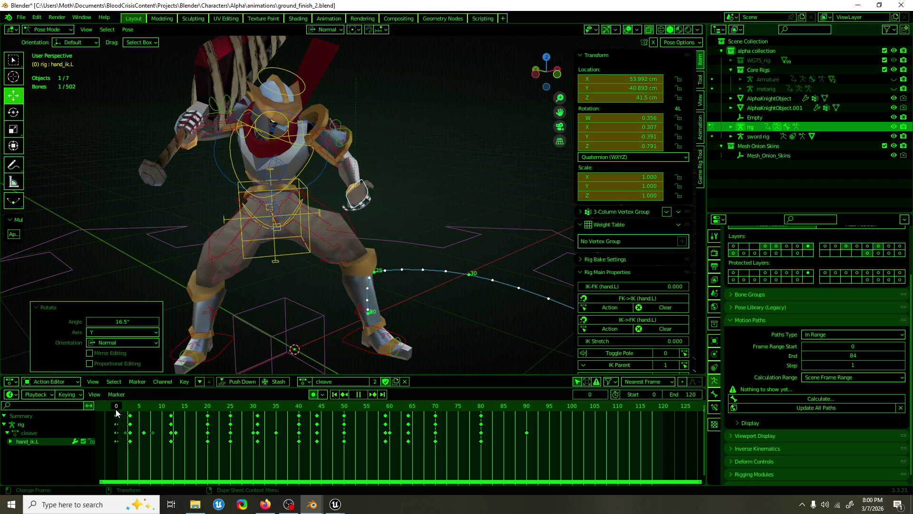
click(132, 408)
key(space)
Rerun the quaternion conversion and scrub to frame 12 to inspect the hand pose.
key(F3)
key(Return)
text(flip)
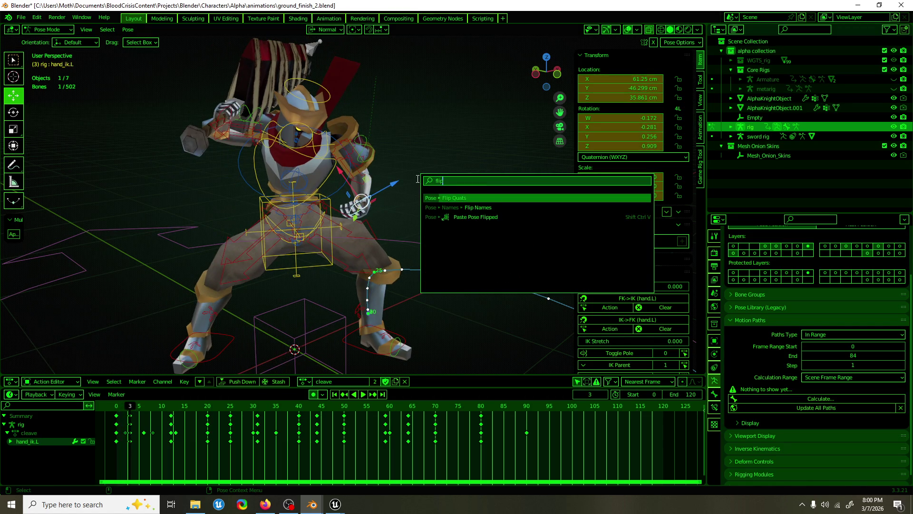
key(Return)
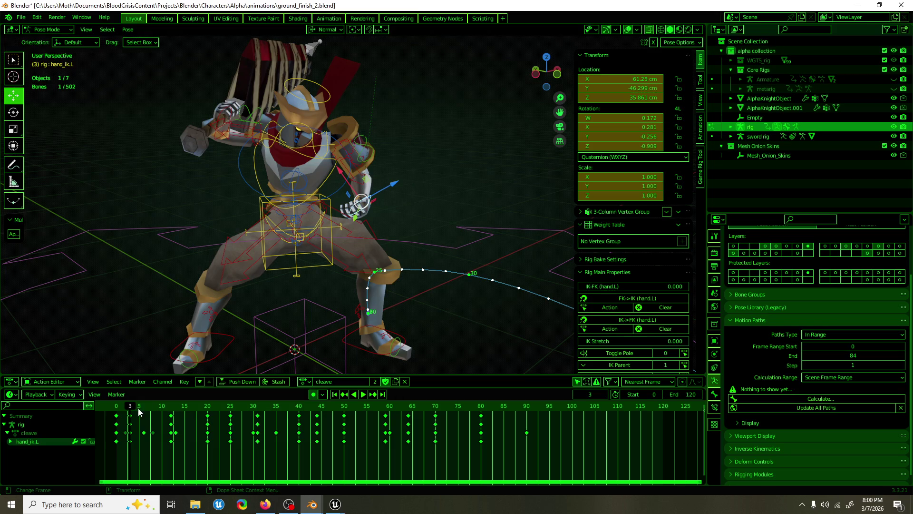
key(space)
drag(130, 408, 171, 404)
key(space)
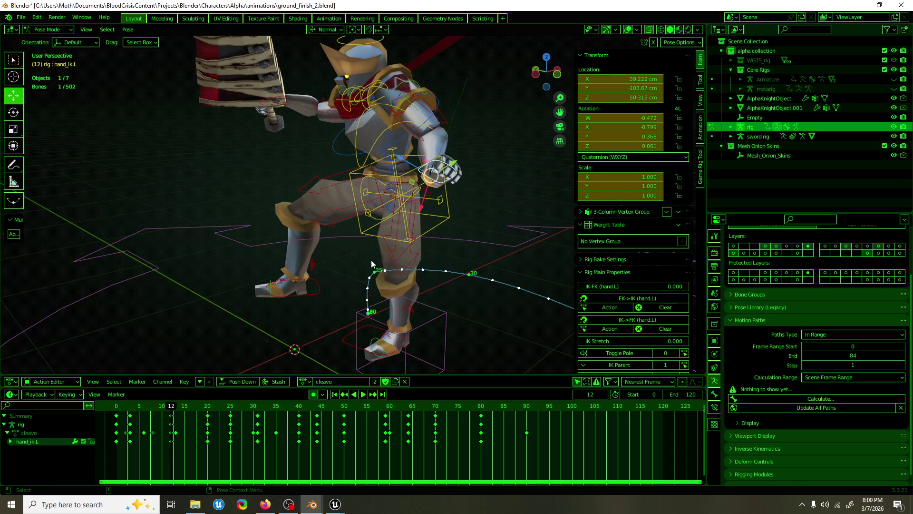
Flip hand_ik.L's quaternions at frame 12 and free-rotate the hand into a better angle.
key(F3)
click(419, 277)
key(r)
drag(462, 201, 442, 190)
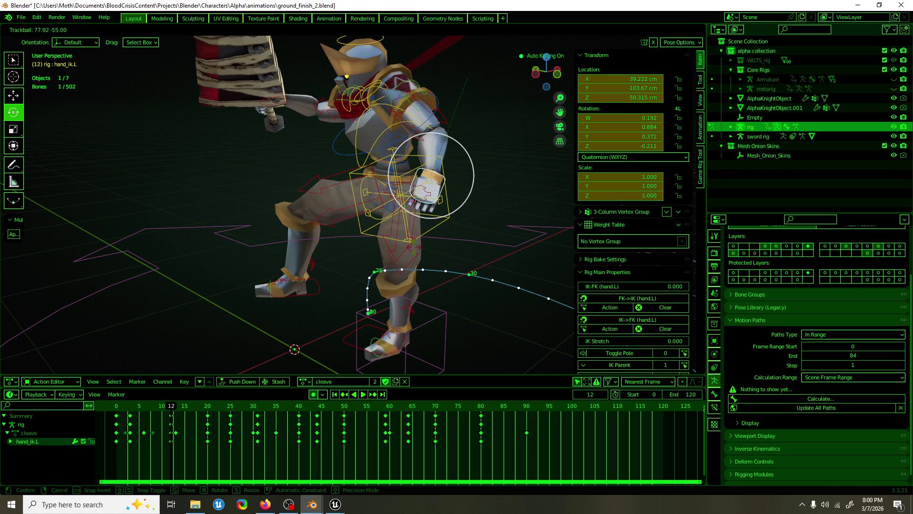
click(411, 247)
middle_drag(411, 247, 405, 245)
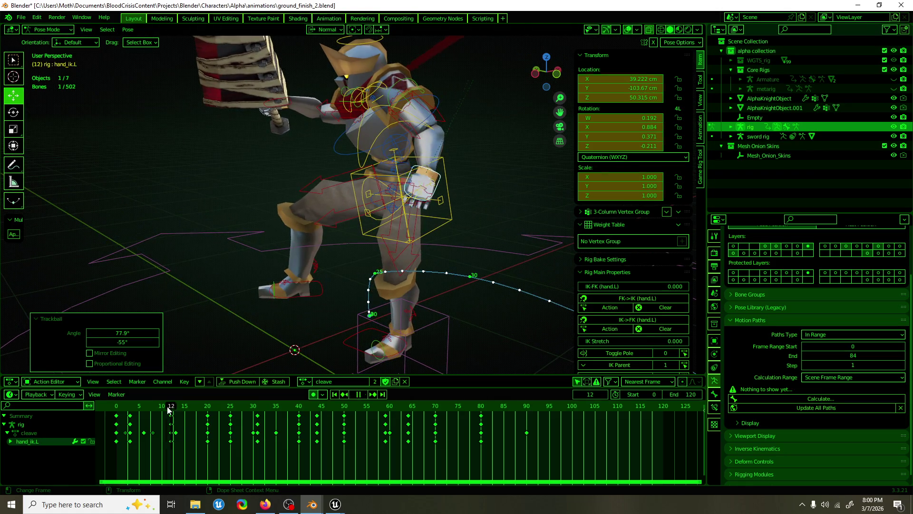
key(space)
click(161, 406)
drag(161, 406, 208, 408)
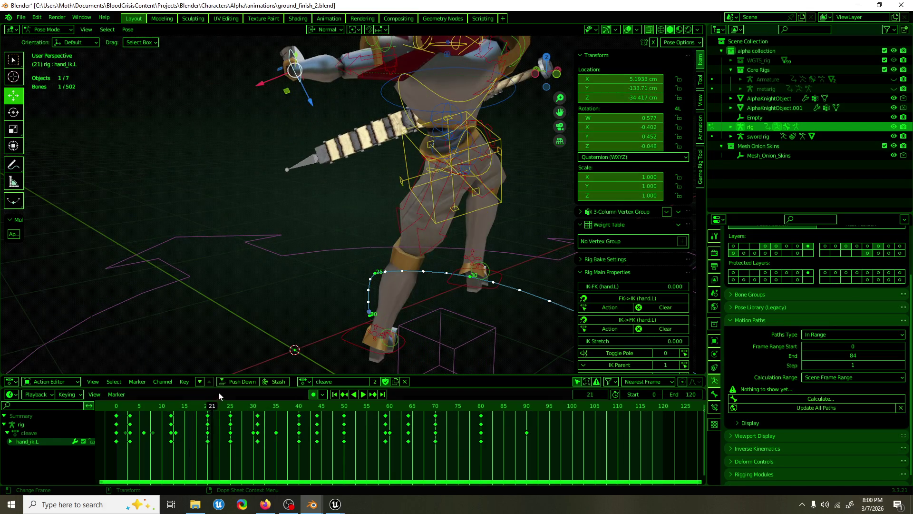
At frame 20, flip quaternions and turn hand_ik.L about -84° on Z, then preview the swing.
key(F3)
click(294, 323)
mouse_move(292, 305)
middle_down()
mouse_move(371, 121)
mouse_move(365, 230)
mouse_move(478, 237)
middle_up()
key(r)
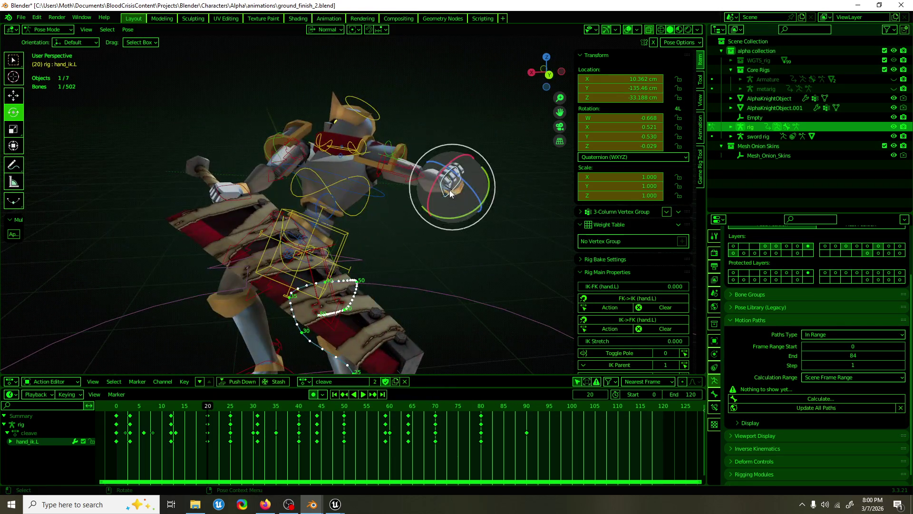
drag(483, 225, 484, 225)
mouse_move(483, 225)
middle_down()
mouse_move(412, 236)
mouse_move(363, 287)
mouse_move(254, 371)
middle_up()
key(w)
key(space)
drag(171, 414, 217, 416)
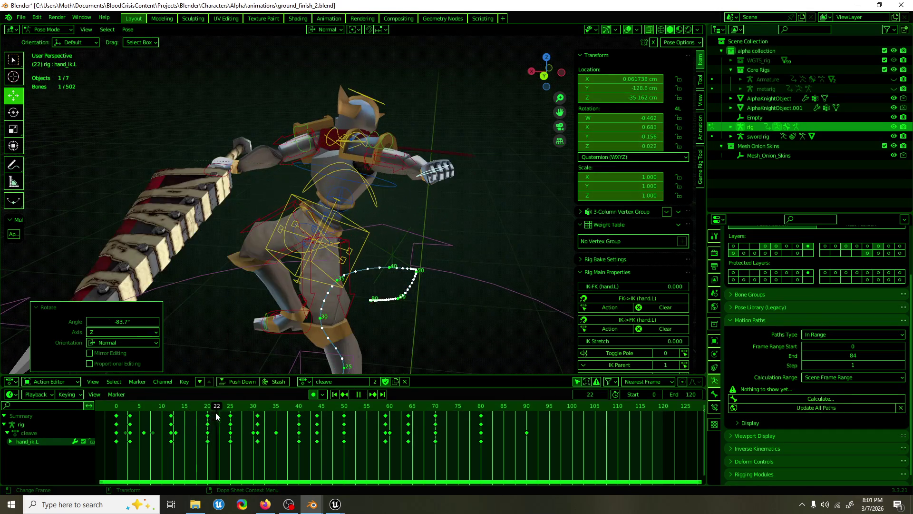
click(289, 506)
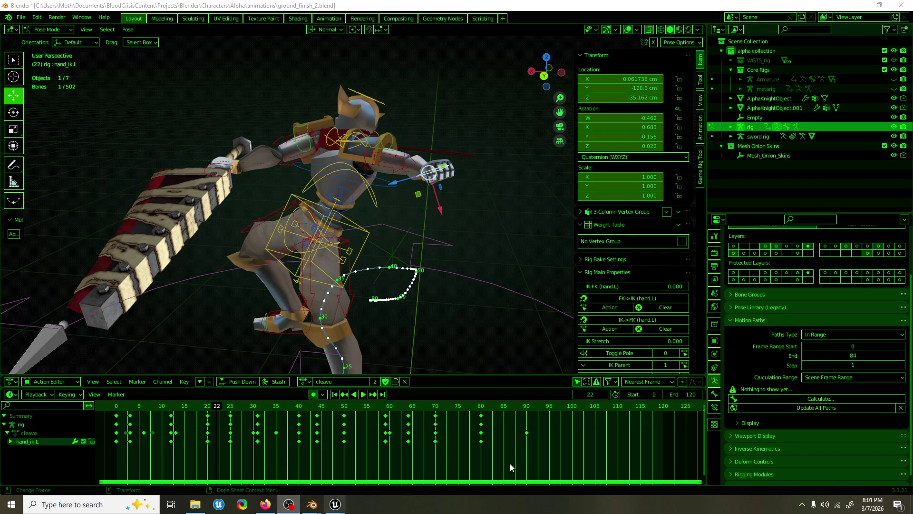
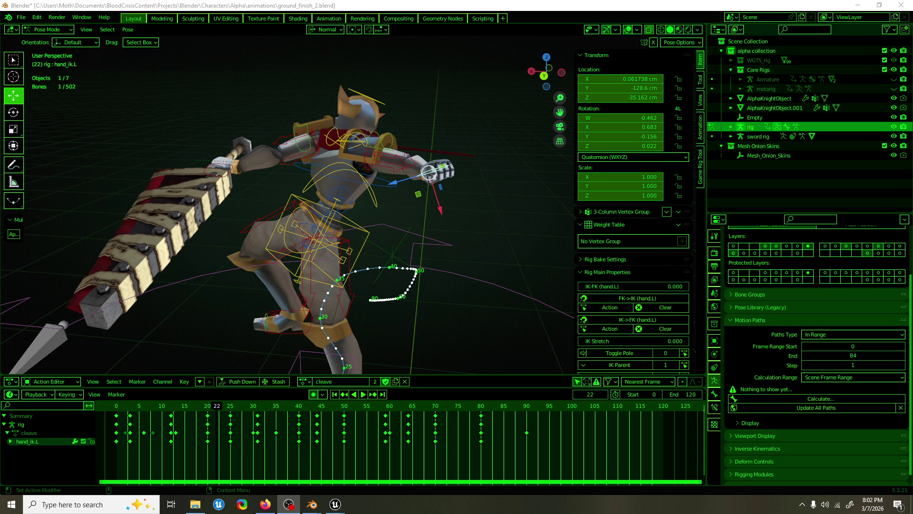
Save the animation file ground_finish_2.blend.
key(alt+Tab)
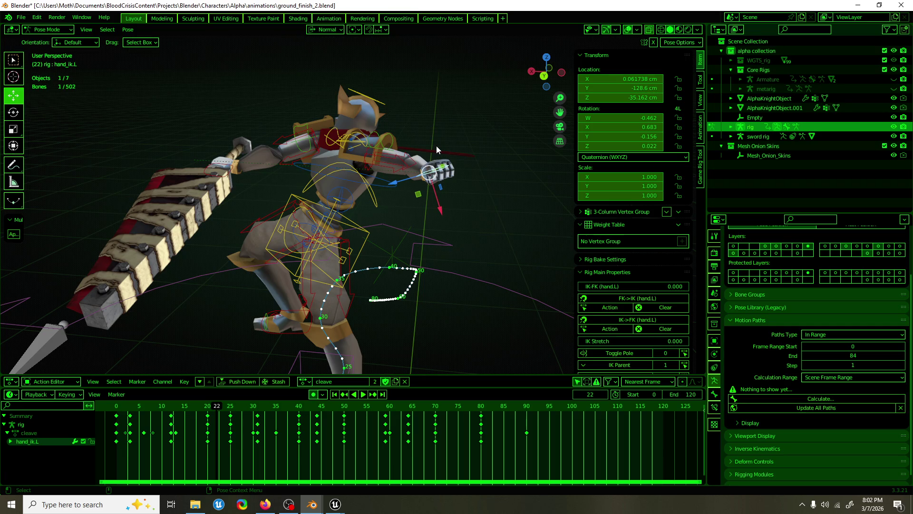
mouse_move(401, 113)
middle_down()
mouse_move(541, 174)
mouse_move(272, 205)
mouse_move(355, 195)
mouse_move(352, 172)
mouse_move(459, 175)
mouse_move(454, 184)
mouse_move(353, 147)
mouse_move(206, 188)
mouse_move(510, 169)
mouse_move(381, 179)
mouse_move(395, 181)
mouse_move(395, 210)
mouse_move(358, 244)
mouse_move(384, 244)
mouse_move(378, 218)
mouse_move(474, 212)
mouse_move(447, 238)
mouse_move(442, 228)
middle_up()
key(ctrl+s)
At frame 22, rotate hand_ik.L −11.7° about Z and show the hidden armature bone layers.
key(r)
drag(418, 157, 430, 147)
click(383, 204)
middle_drag(383, 204, 465, 213)
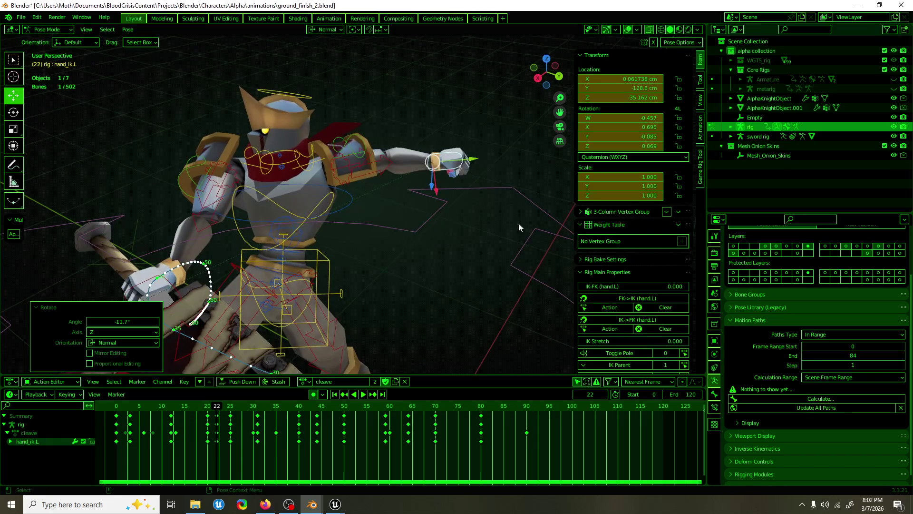
scroll(889, 316, up, 3)
click(889, 310)
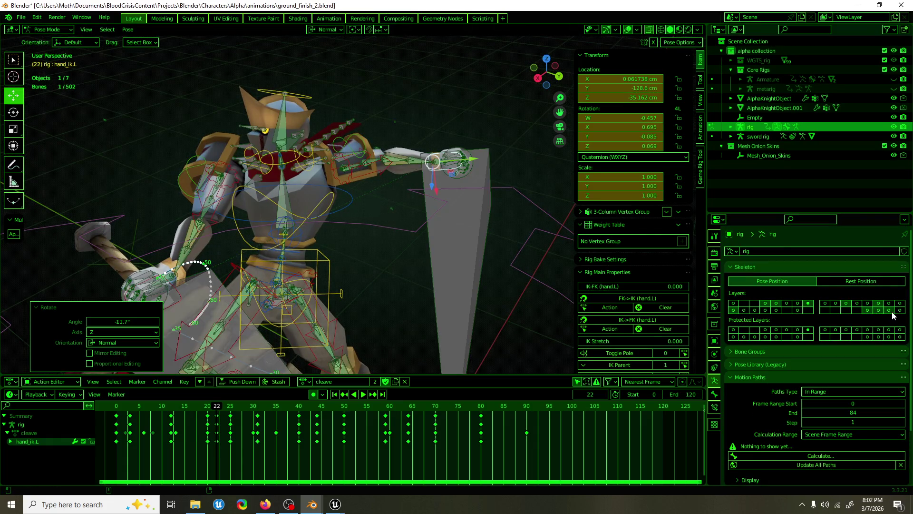
Hide the extra bone layer again and step the animation forward to frame 25.
mouse_move(428, 223)
middle_down()
mouse_move(364, 230)
mouse_move(434, 195)
mouse_move(485, 193)
mouse_move(307, 219)
mouse_move(260, 206)
mouse_move(515, 216)
middle_up()
click(878, 310)
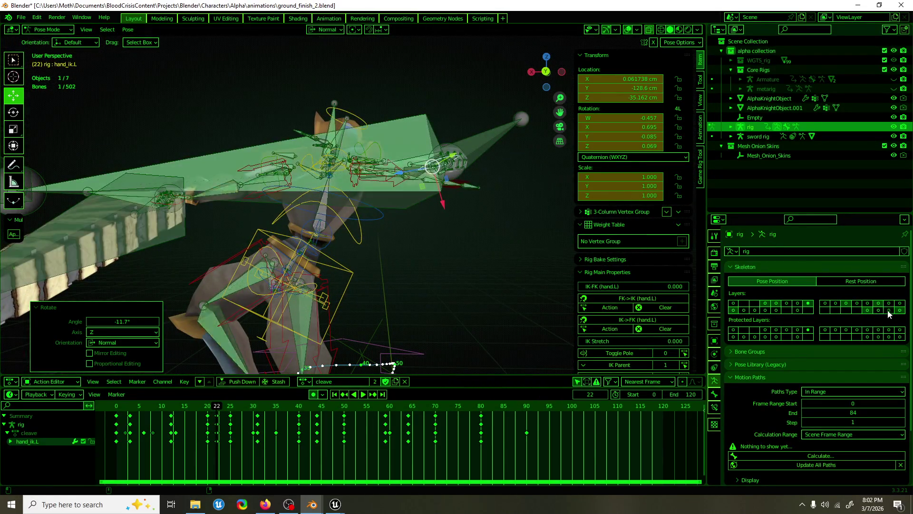
mouse_move(449, 165)
middle_down()
mouse_move(306, 241)
mouse_move(471, 238)
mouse_move(386, 241)
mouse_move(333, 267)
middle_up()
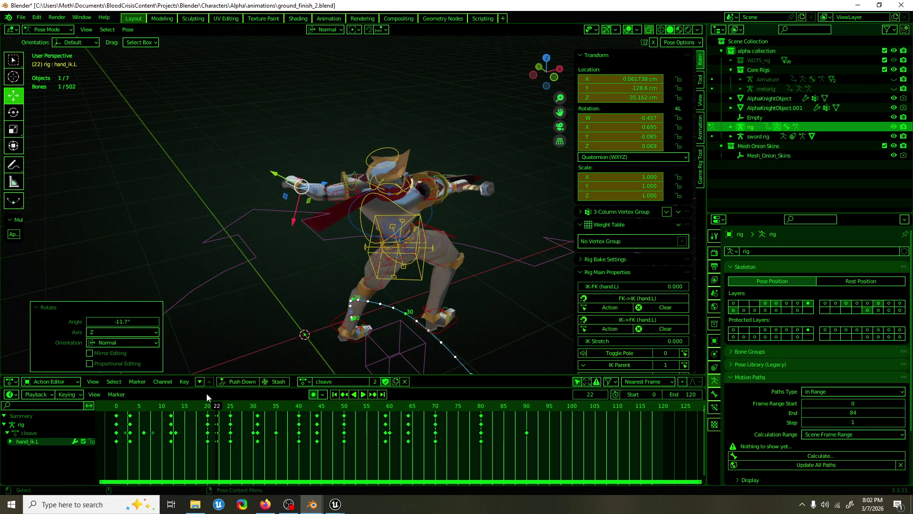
click(207, 414)
key(space)
middle_drag(381, 286, 523, 311)
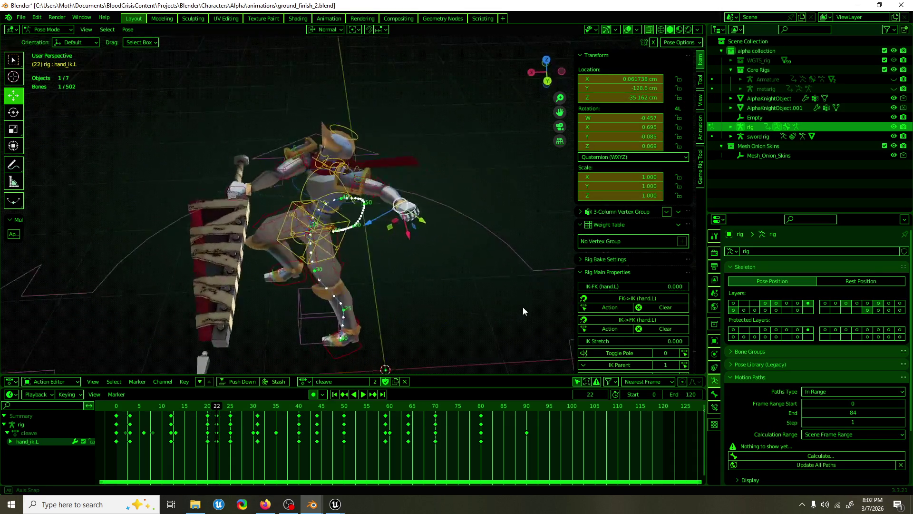
click(213, 410)
key(space)
drag(212, 413, 230, 410)
key(space)
At frame 25, freely trackball-rotate the left hand IK bone.
middle_drag(284, 333, 382, 190)
key(shift+space)
key(r)
drag(383, 190, 395, 190)
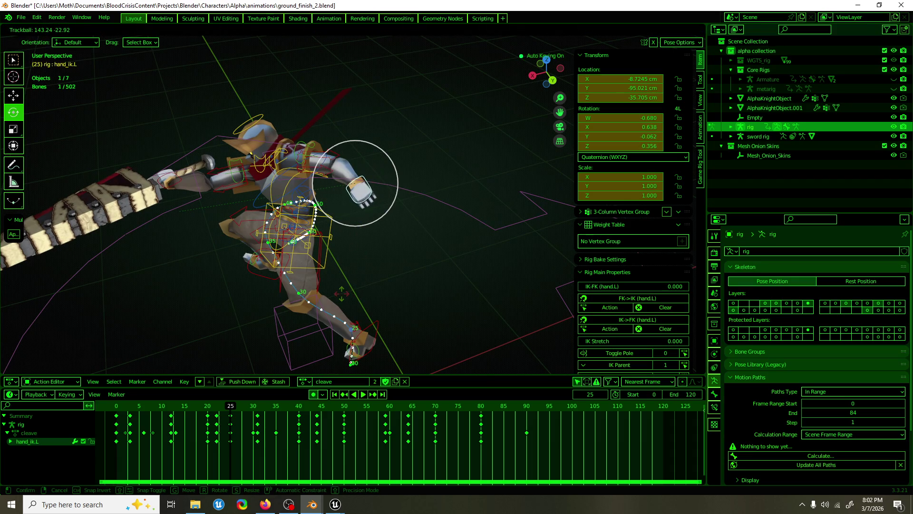
click(352, 182)
key(shift+space)
key(g)
mouse_move(361, 200)
middle_down()
mouse_move(352, 182)
mouse_move(355, 200)
mouse_move(375, 191)
middle_up()
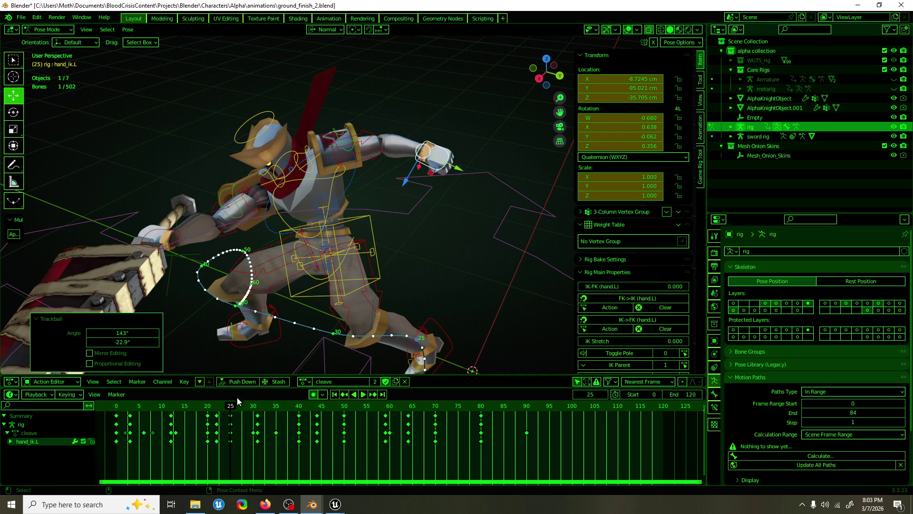
At frame 31, rotate hand_ik.L 84.7° about Z and 95.1° about Y.
key(space)
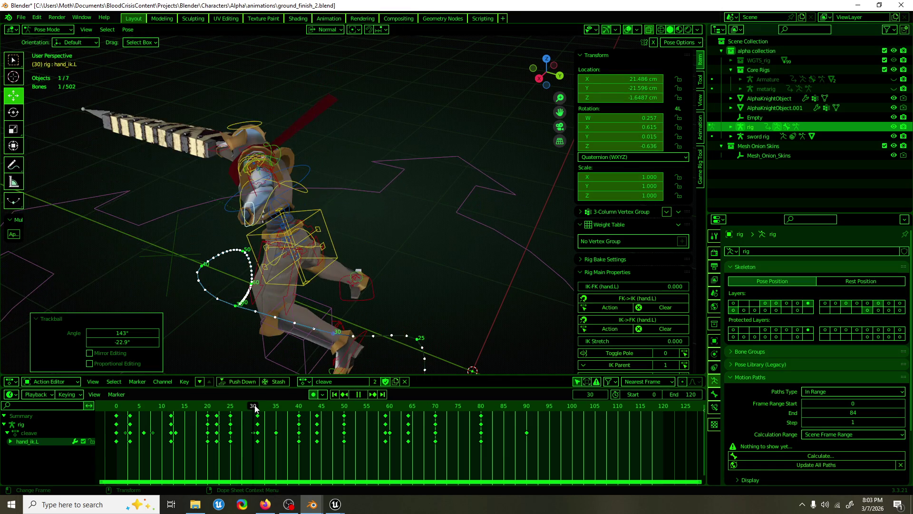
key(space)
mouse_move(252, 359)
middle_down()
mouse_move(303, 247)
mouse_move(314, 266)
middle_up()
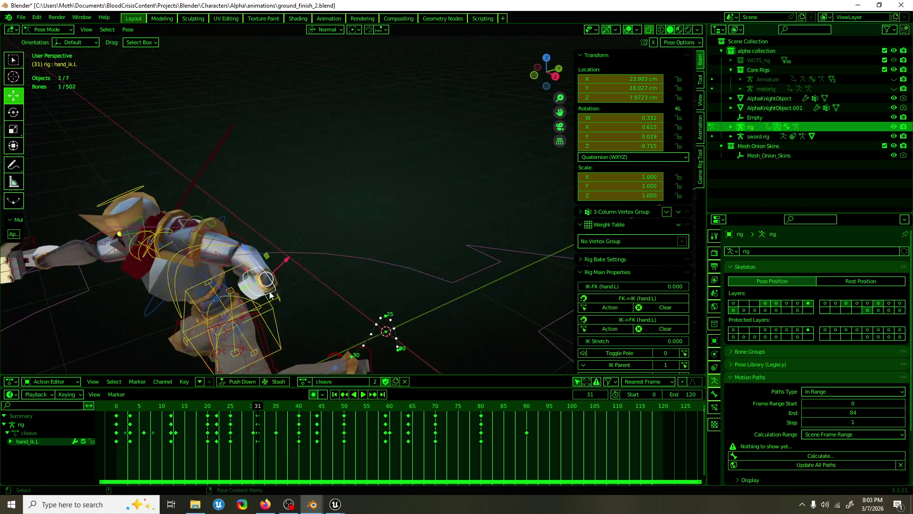
key(r)
key(r)
key(r)
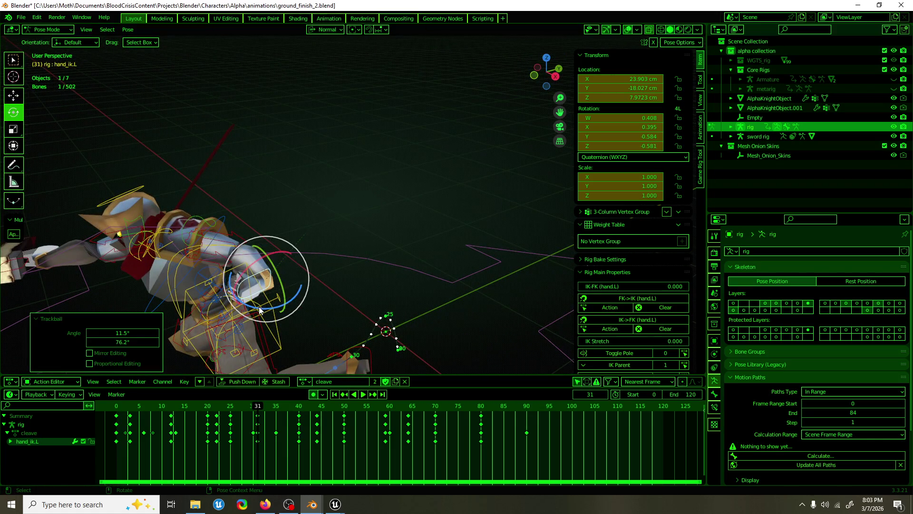
key(z)
key(z)
click(267, 256)
key(r)
key(y)
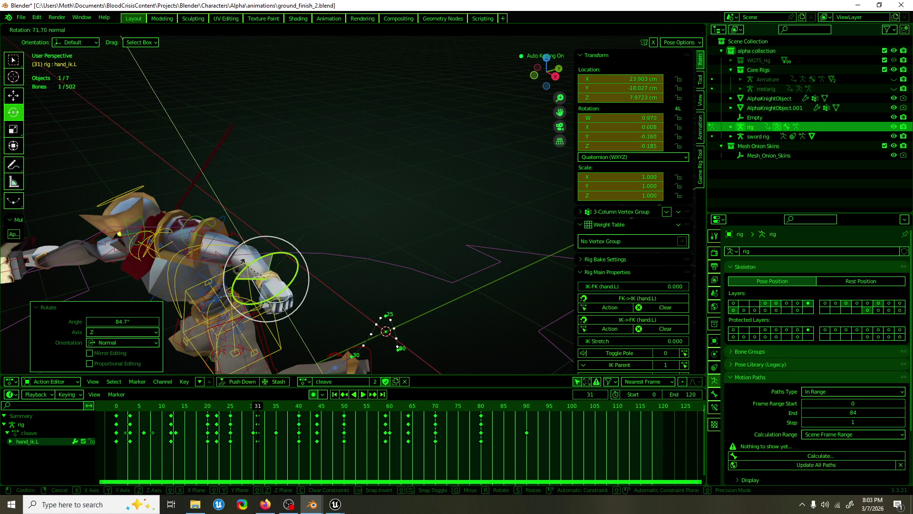
click(236, 269)
Play back the swing and scrub to frame 31 to check the hand pose.
mouse_move(236, 269)
middle_down()
mouse_move(306, 177)
mouse_move(307, 190)
mouse_move(375, 215)
middle_up()
key(space)
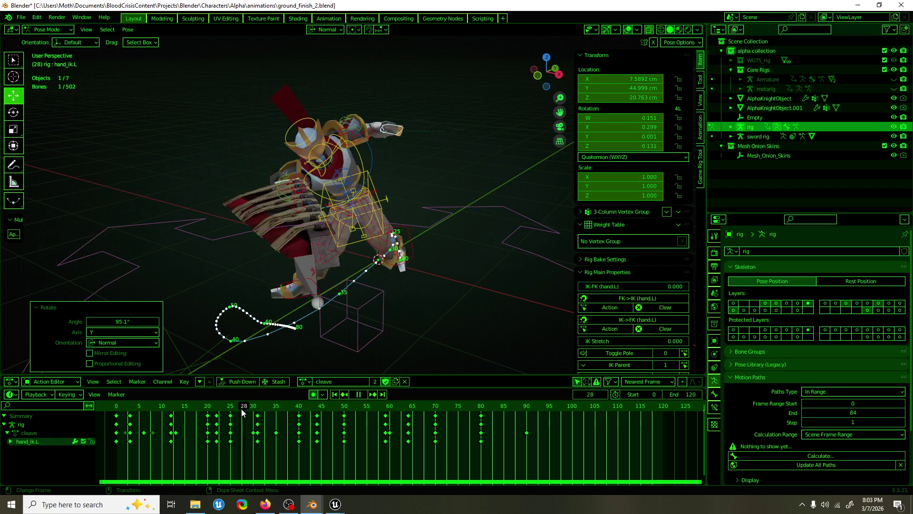
key(Escape)
middle_drag(334, 307, 280, 366)
key(space)
drag(236, 409, 256, 407)
key(F3)
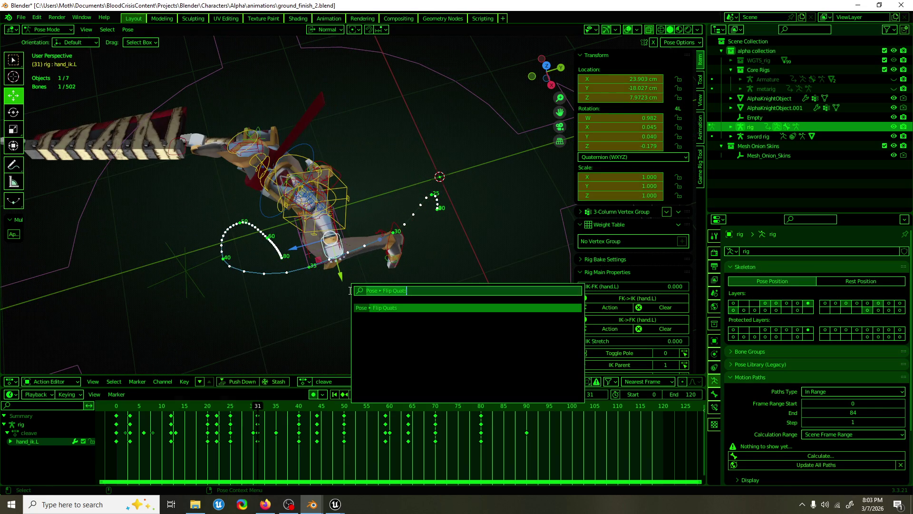
Flip hand_ik.L's quaternion signs at frame 31 and scrub ahead to frame 40.
key(Return)
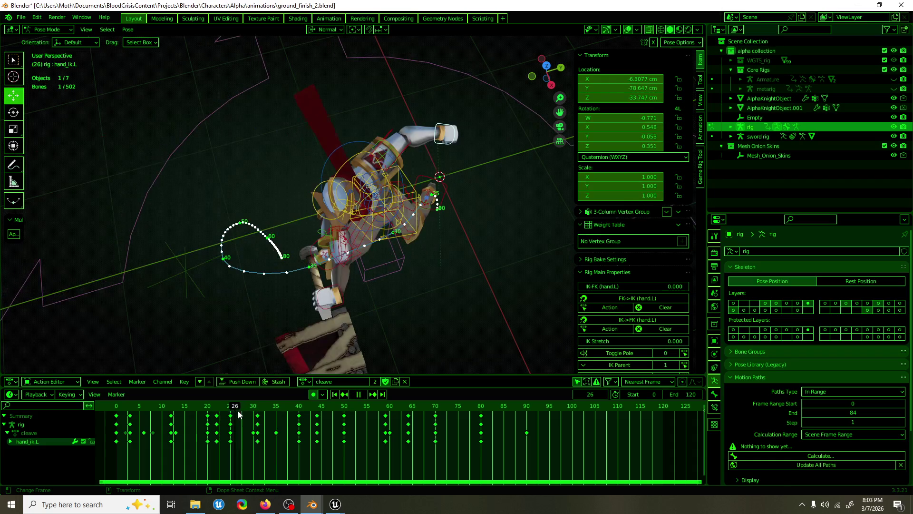
drag(257, 412, 298, 409)
key(space)
key(F3)
key(Return)
At frame 36, move hand_ik.L about 28.8 cm along Y, then scrub to around frame 42.
middle_drag(286, 228, 312, 186)
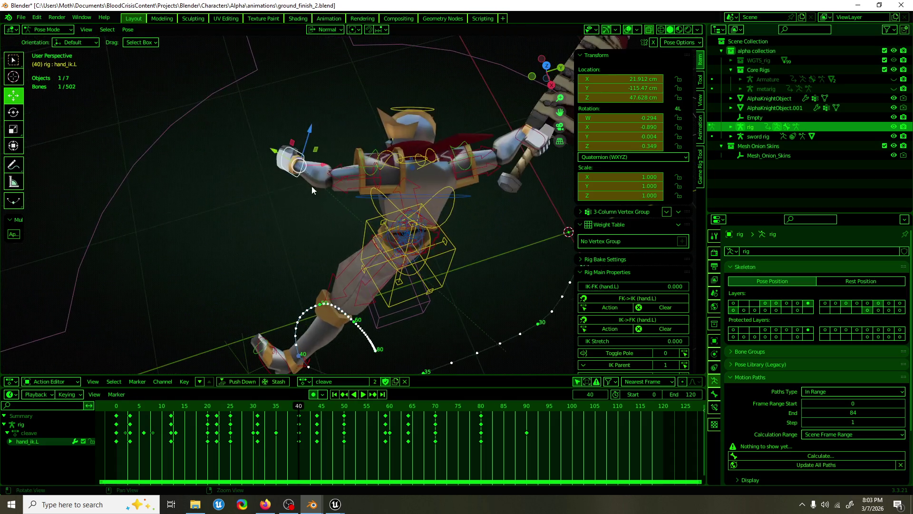
key(space)
mouse_move(293, 407)
mouse_down()
mouse_move(257, 409)
mouse_move(286, 409)
mouse_up()
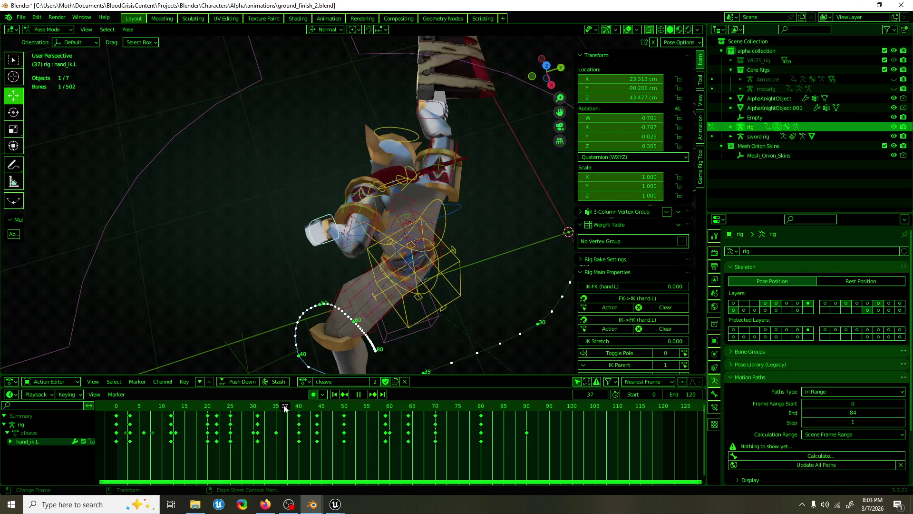
key(space)
key(g)
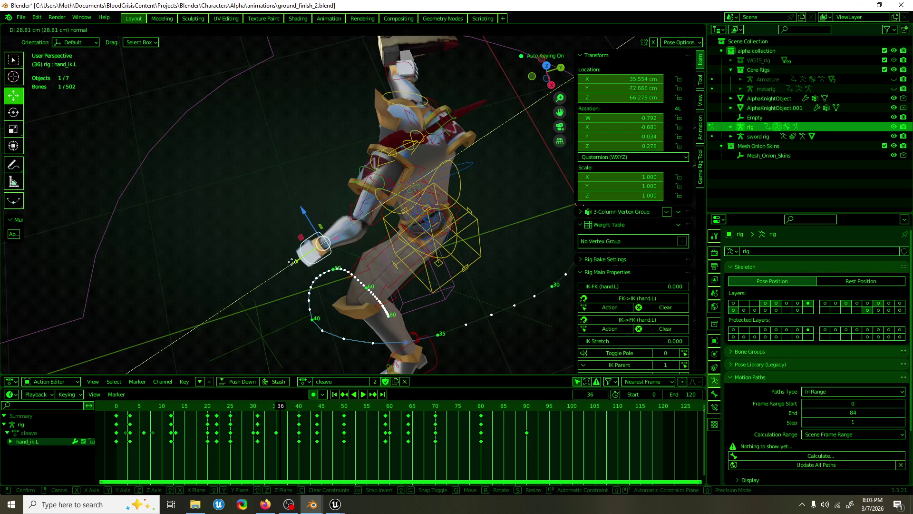
click(342, 267)
mouse_move(342, 267)
middle_down()
mouse_move(515, 198)
mouse_move(427, 188)
mouse_move(506, 190)
mouse_move(417, 250)
middle_up()
mouse_move(273, 410)
mouse_down()
mouse_move(309, 413)
mouse_move(298, 412)
mouse_up()
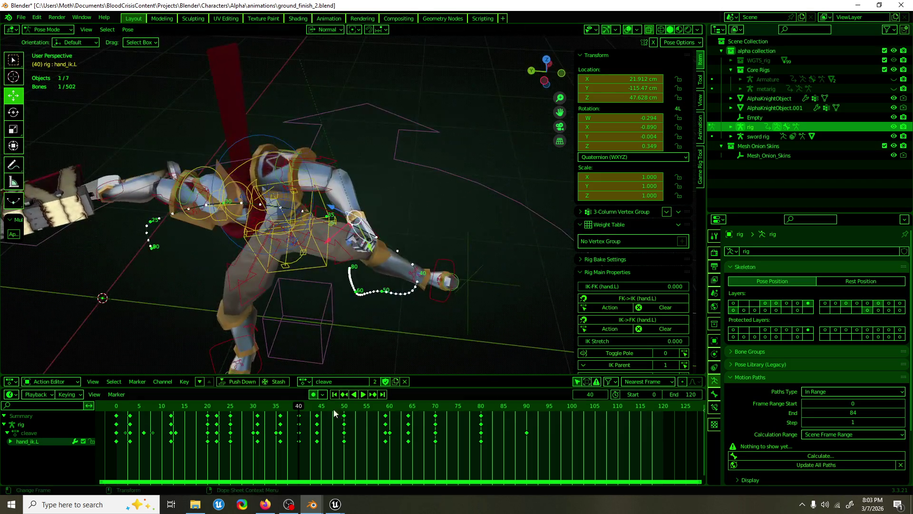
Stop playback, flip the hand's quaternion signs from the pose menu, and scrub to frame 45.
key(space)
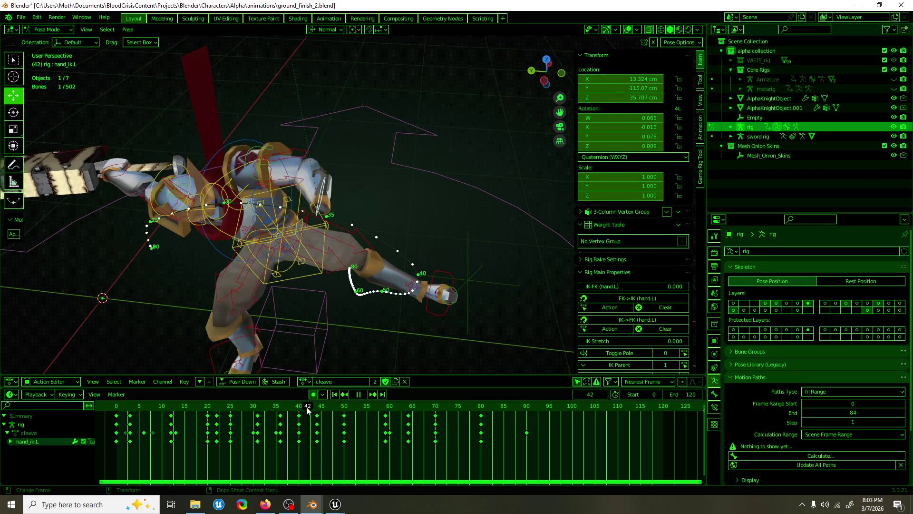
key(space)
right_click(378, 316)
click(379, 329)
mouse_move(315, 408)
mouse_down()
mouse_move(302, 408)
mouse_move(344, 410)
mouse_up()
At frame 50, flip the hand's quaternions and rotate it 62.7°, then 62.9° about Z.
key(F3)
key(Return)
key(r)
key(r)
click(207, 179)
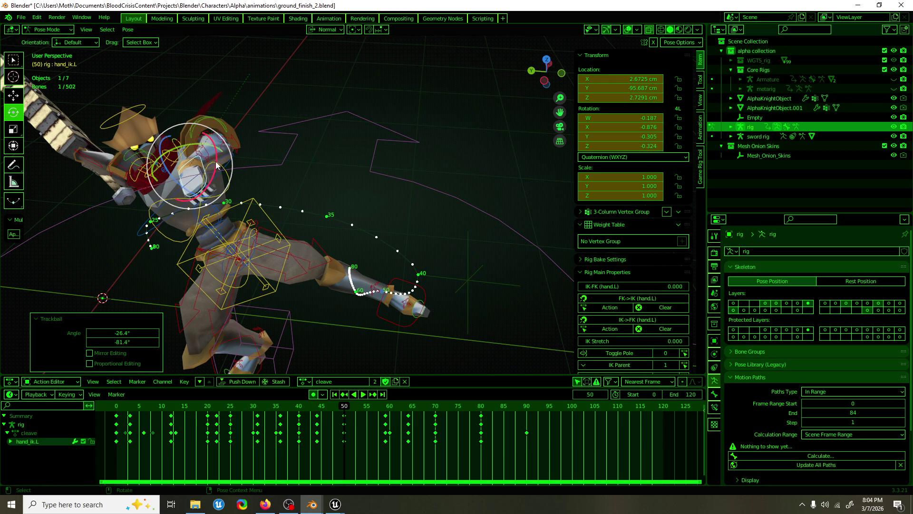
key(r)
click(200, 185)
key(r)
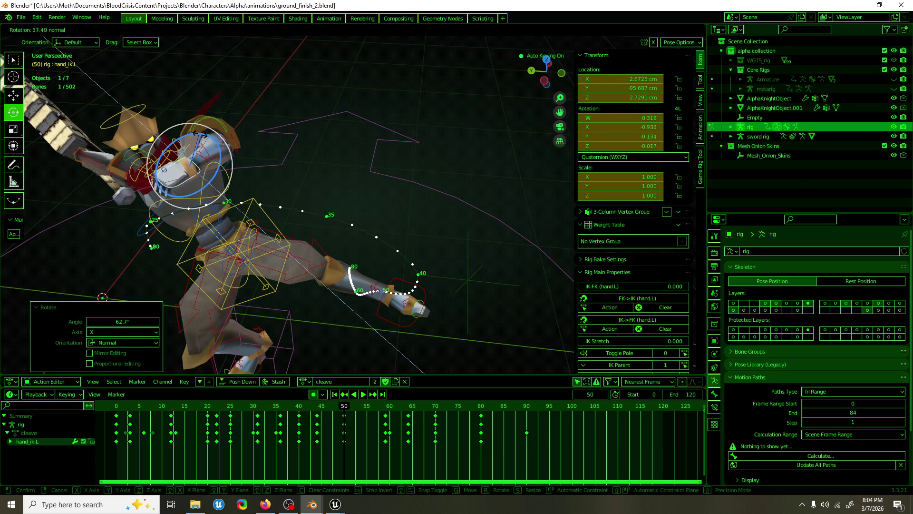
click(219, 141)
mouse_move(219, 142)
middle_down()
mouse_move(137, 147)
mouse_move(219, 273)
middle_up()
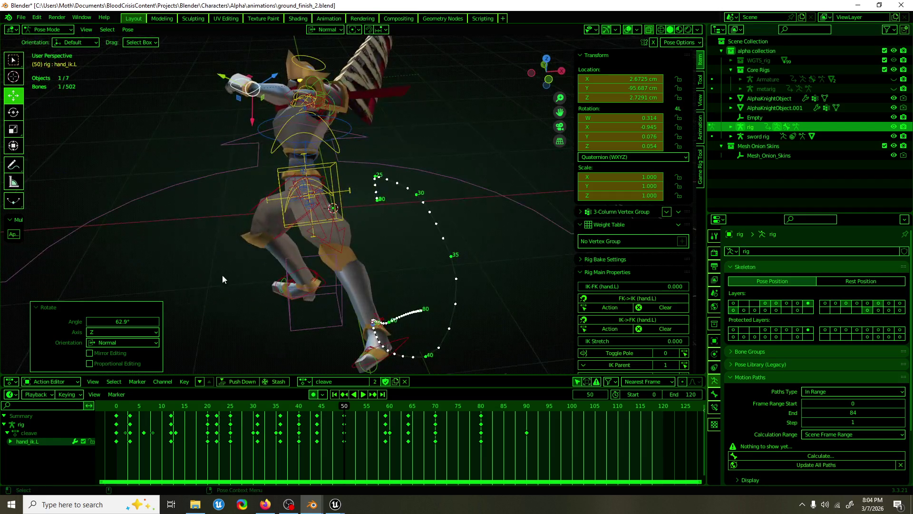
At frame 59, flip the hand's quaternion signs and freely rotate hand_ik.L.
key(space)
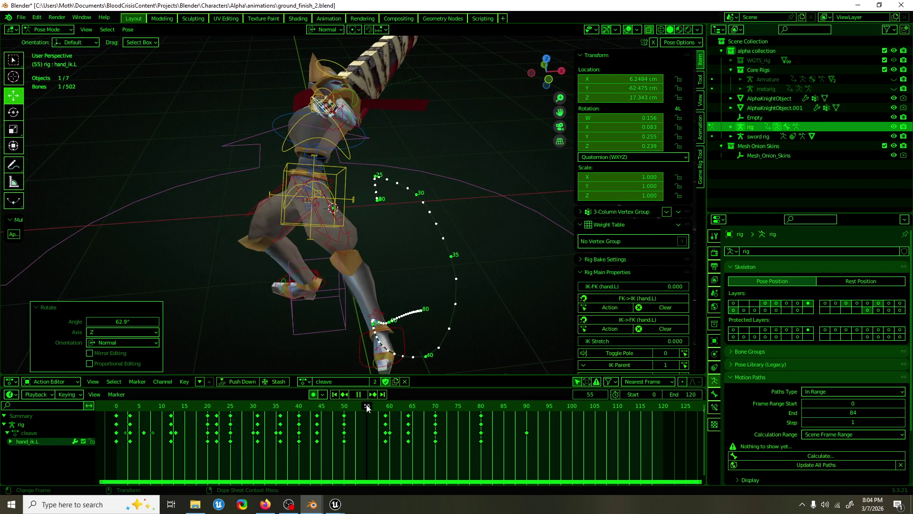
key(space)
key(Left)
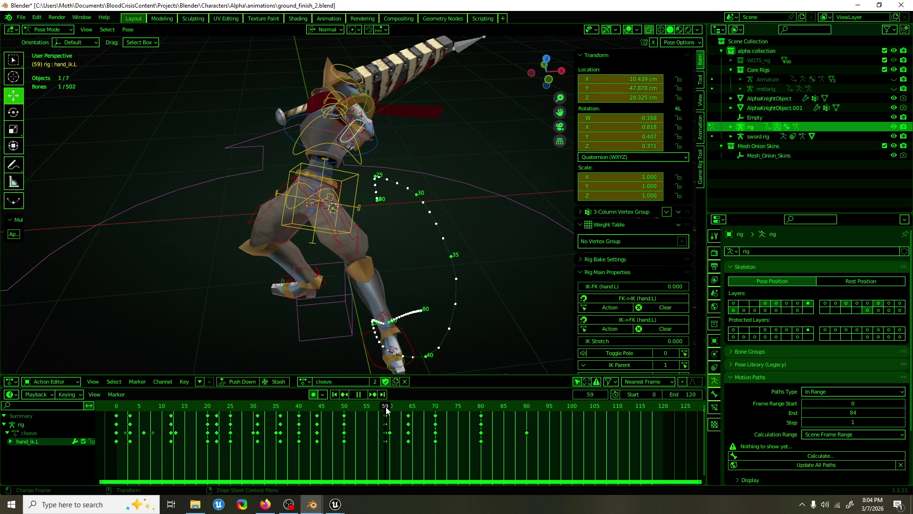
key(F3)
key(Return)
key(r)
key(r)
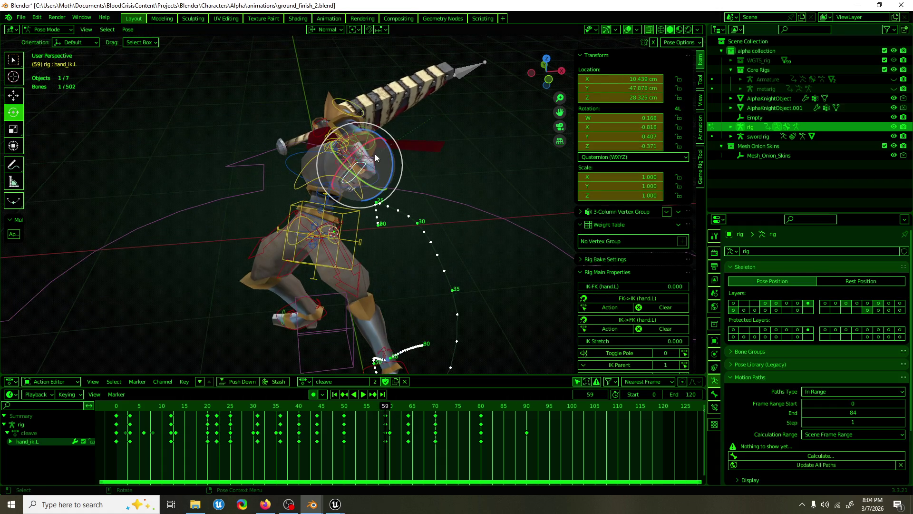
click(367, 144)
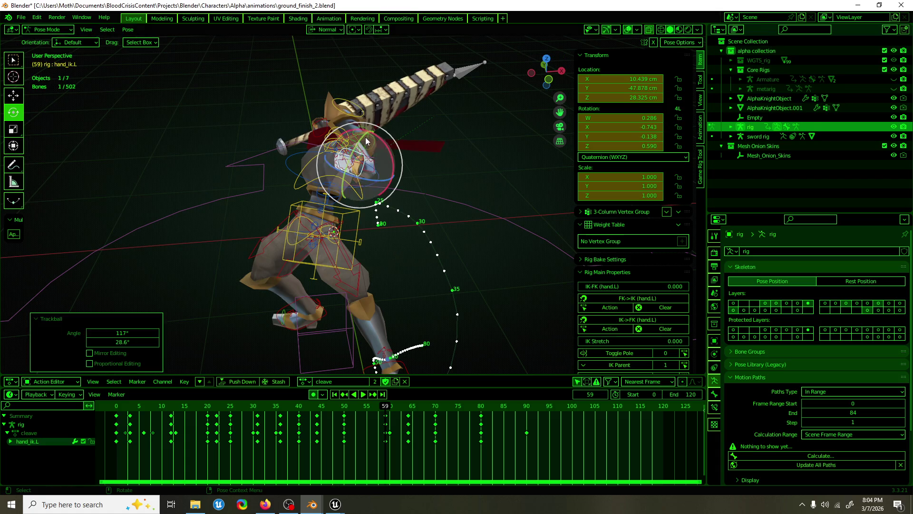
Tilt the hand 11.1° about X, turn it 64.5° about Z, and rotate 18.9° about Y.
drag(366, 138, 387, 162)
mouse_move(386, 162)
middle_down()
mouse_move(395, 171)
mouse_move(444, 171)
middle_up()
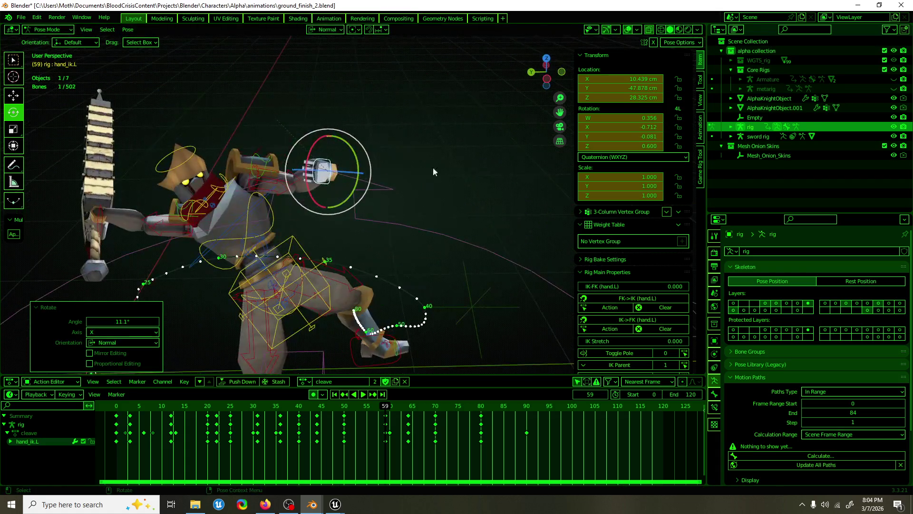
drag(348, 171, 353, 186)
drag(368, 285, 367, 285)
drag(340, 152, 343, 132)
drag(344, 209, 333, 196)
mouse_move(333, 196)
middle_down()
mouse_move(162, 178)
mouse_move(219, 183)
mouse_move(309, 222)
mouse_move(373, 266)
mouse_move(357, 323)
middle_up()
Scrub forward to frame 64 and begin rotating the hand around its normal axis.
key(shift+space)
key(g)
drag(392, 405, 408, 408)
mouse_move(400, 333)
middle_down()
mouse_move(415, 299)
mouse_move(395, 231)
middle_up()
mouse_move(387, 194)
mouse_down()
mouse_move(383, 166)
mouse_move(412, 168)
mouse_up()
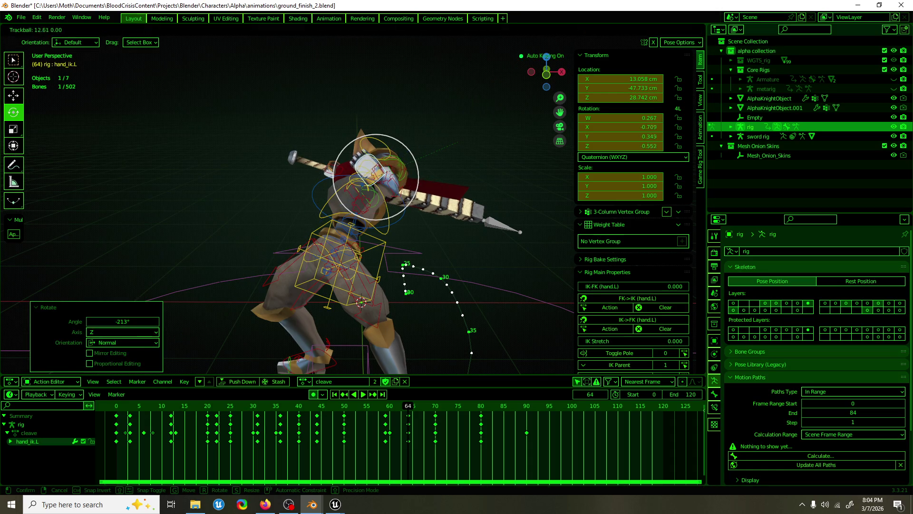
Confirm the frame-64 rotation, then trackball-rotate hand_ik.L at frame 70 and insert a rotation key.
click(410, 299)
mouse_move(408, 408)
mouse_down()
mouse_move(417, 409)
mouse_move(367, 410)
mouse_move(435, 416)
mouse_up()
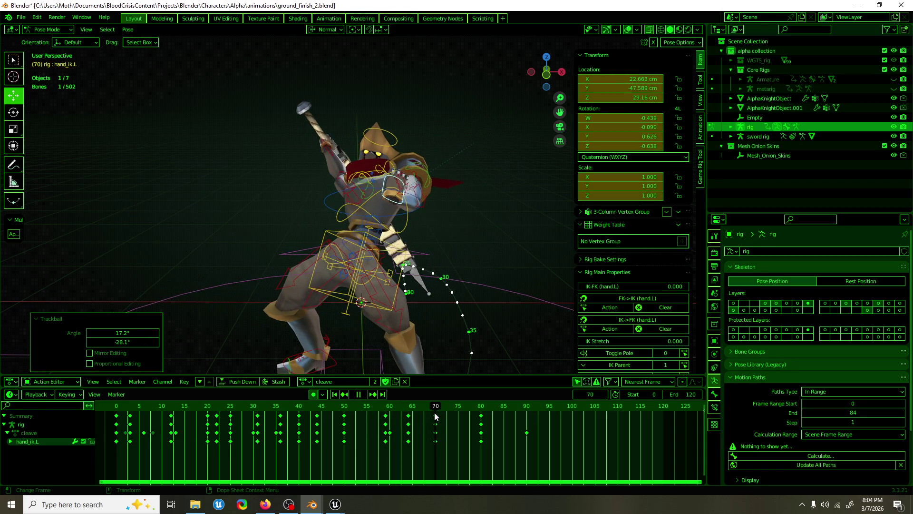
drag(405, 192, 471, 246)
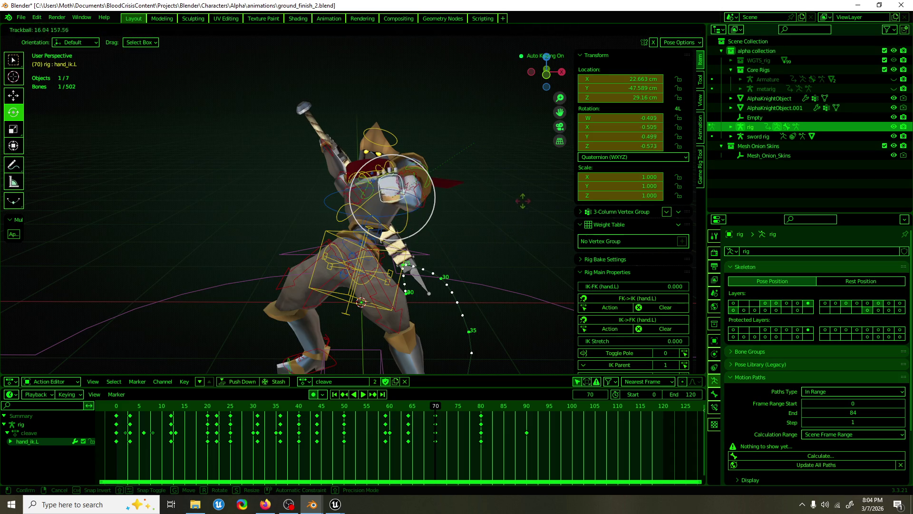
click(488, 189)
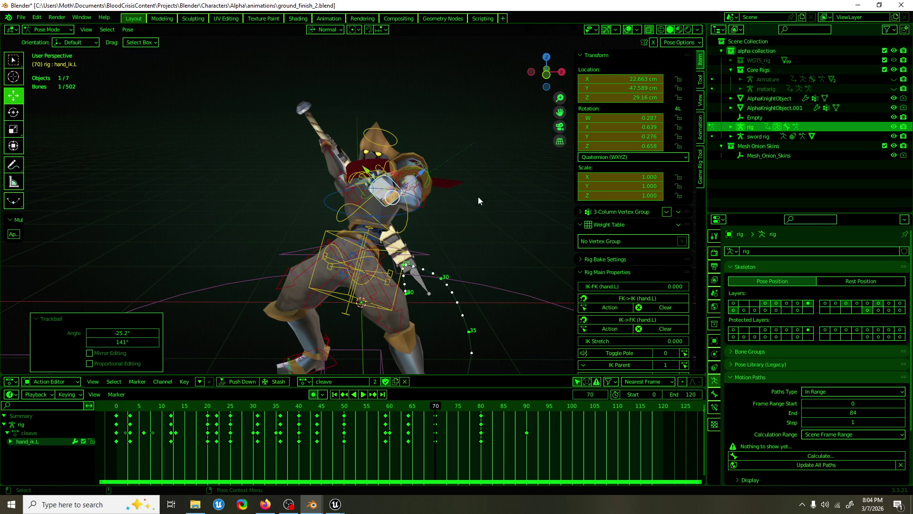
key(KP_Decimal)
scroll(457, 253, down, 3)
key(i)
click(400, 251)
Place the hand's keys at frame 80 and preview the motion from frame 70 to 80.
mouse_move(433, 417)
mouse_down()
mouse_move(418, 407)
mouse_move(364, 409)
mouse_move(481, 418)
mouse_up()
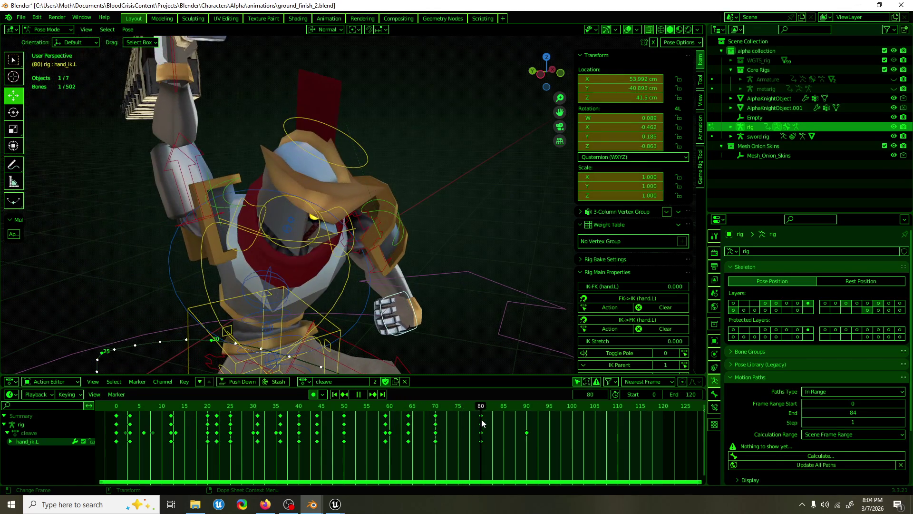
scroll(415, 214, down, 5)
middle_drag(415, 215, 367, 229)
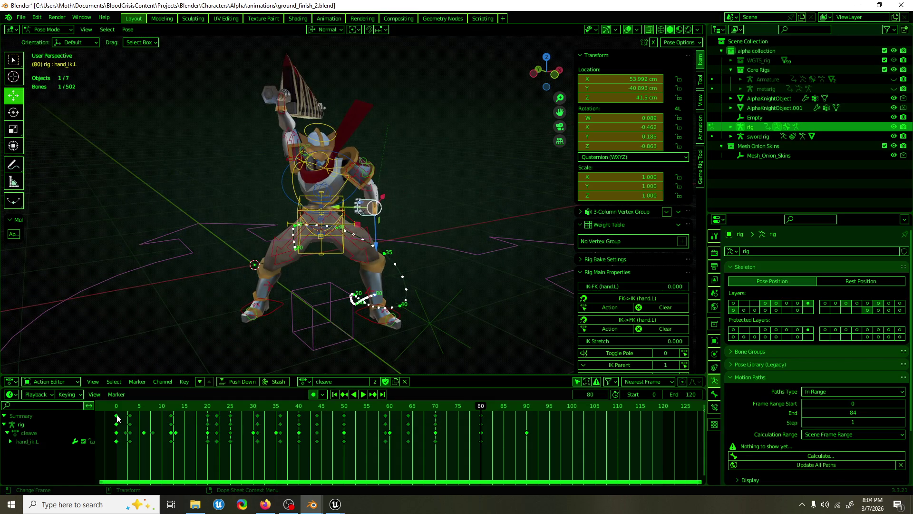
click(482, 436)
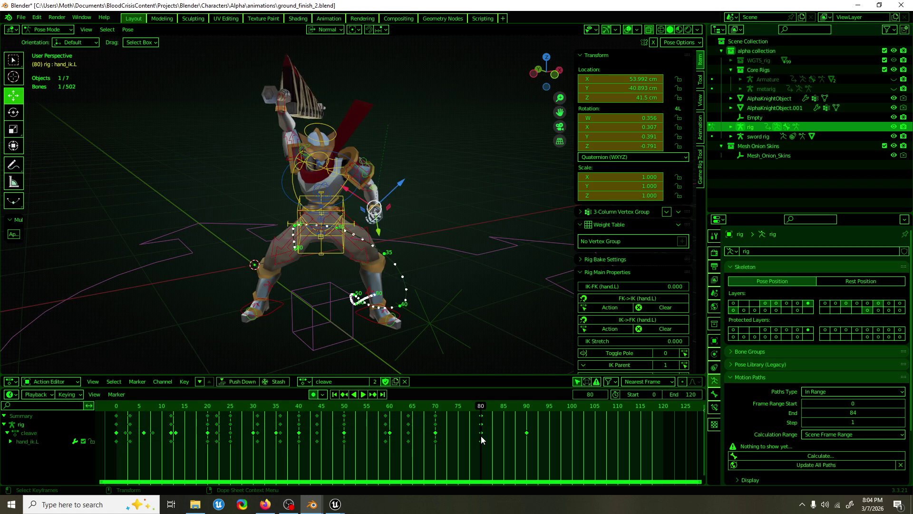
drag(482, 410, 434, 410)
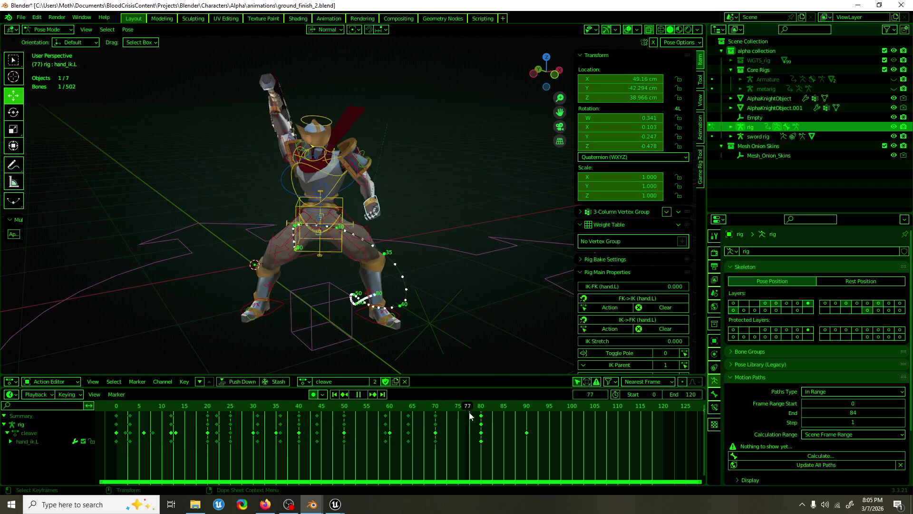
key(space)
key(F3)
key(Escape)
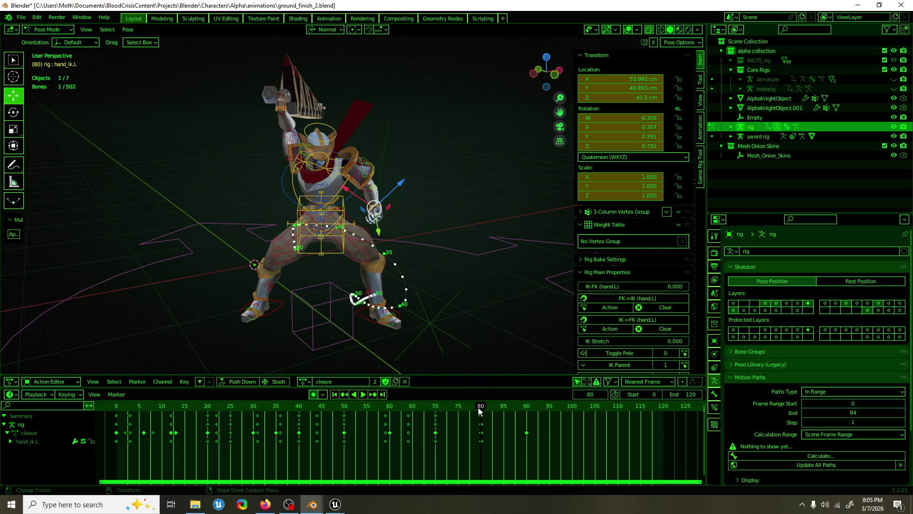
key(space)
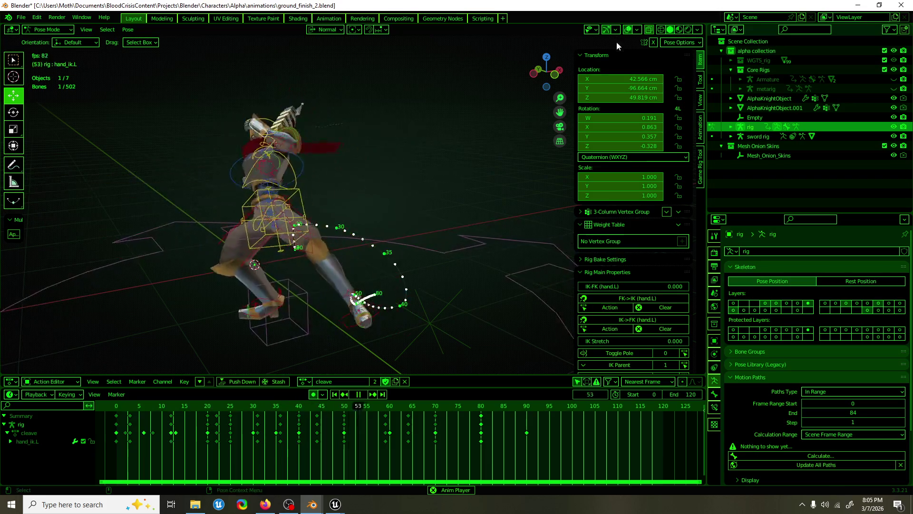
Hide the rig overlays to watch the mesh animate, stopping at frame 45.
click(628, 30)
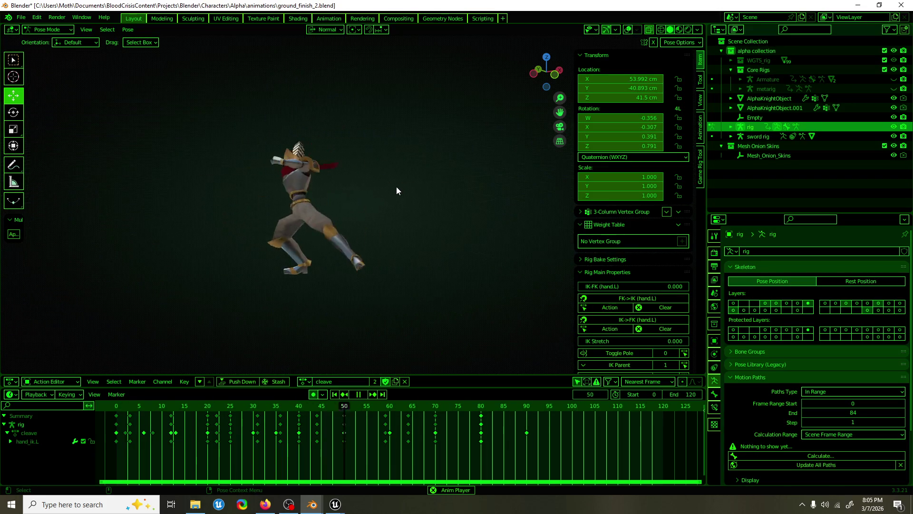
middle_drag(394, 192, 256, 214)
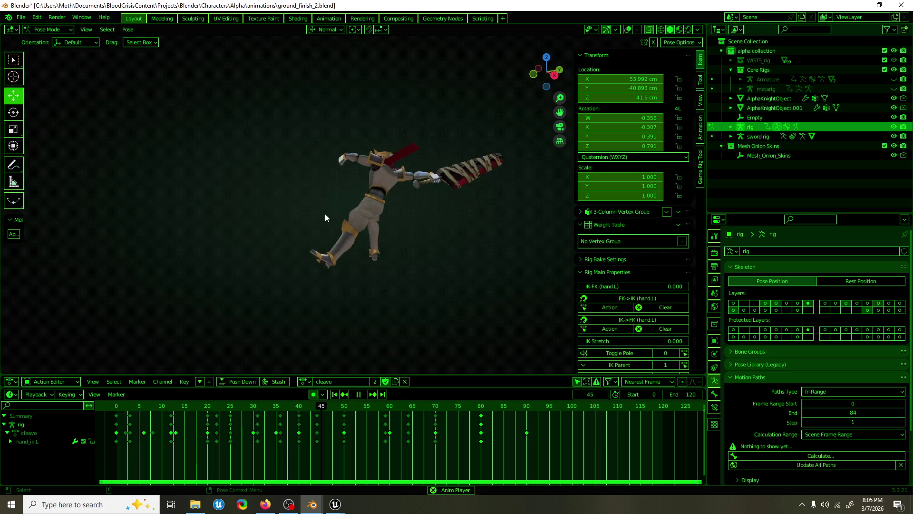
key(space)
Show the rig again and rotate hand_ik.L 45.1° about its X axis.
click(628, 29)
scroll(270, 173, up, 3)
mouse_move(270, 172)
middle_down()
mouse_move(386, 172)
mouse_move(350, 175)
middle_up()
drag(255, 175, 224, 175)
key(KP_Decimal)
scroll(226, 175, down, 4)
mouse_move(386, 192)
middle_down()
mouse_move(396, 176)
mouse_move(387, 165)
mouse_move(407, 162)
middle_up()
shift+middle_drag(363, 197, 381, 138)
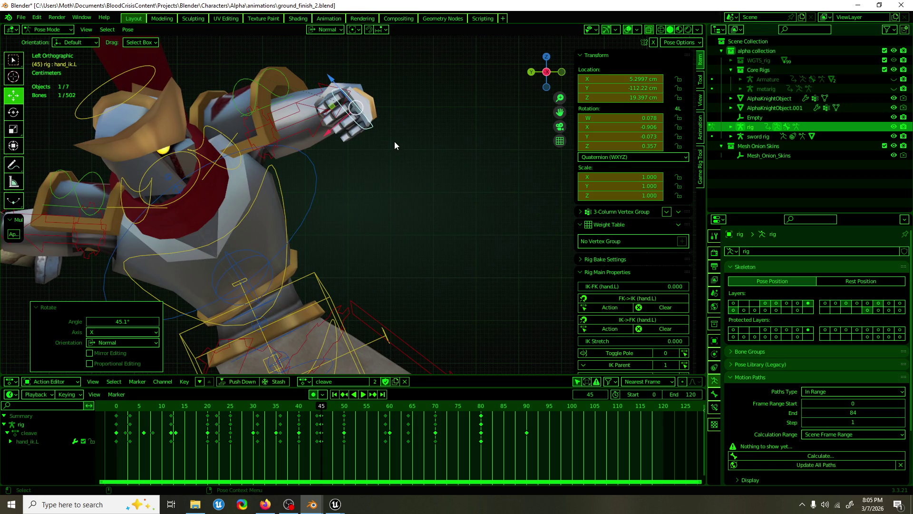
Select the left shoulder bone and jump to the keyframe at frame 50.
mouse_move(394, 142)
middle_down()
mouse_move(253, 177)
mouse_move(189, 178)
mouse_move(244, 185)
mouse_move(443, 164)
mouse_move(301, 195)
mouse_move(262, 165)
mouse_move(285, 136)
mouse_move(528, 98)
mouse_move(364, 152)
mouse_move(347, 144)
mouse_move(279, 155)
mouse_move(365, 153)
mouse_move(370, 142)
mouse_move(224, 149)
mouse_move(408, 140)
mouse_move(388, 141)
middle_up()
mouse_move(372, 189)
middle_down()
mouse_move(375, 197)
mouse_move(394, 123)
middle_up()
mouse_move(318, 149)
middle_down()
mouse_move(477, 241)
mouse_move(353, 246)
mouse_move(458, 235)
mouse_move(364, 141)
mouse_move(327, 133)
mouse_move(464, 154)
mouse_move(415, 224)
mouse_move(417, 203)
mouse_move(327, 187)
middle_up()
click(406, 157)
key(Down)
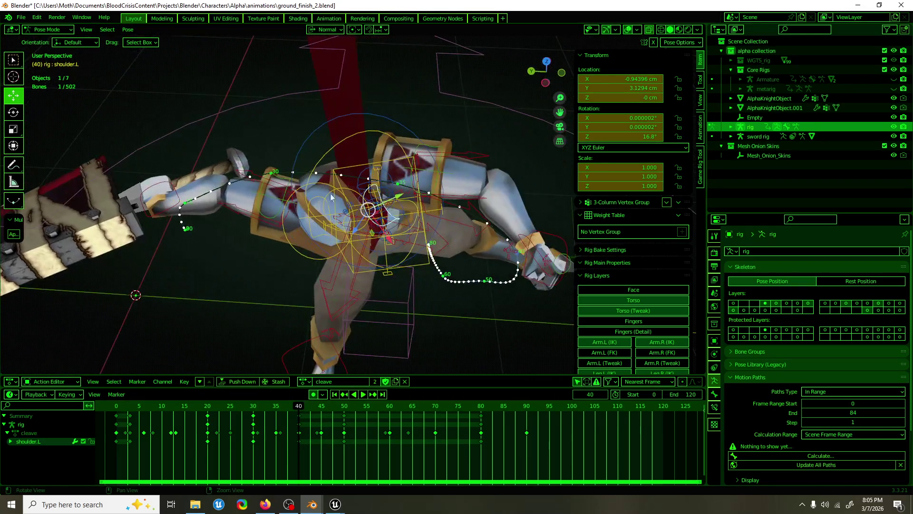
key(Up)
key(Up)
Rotate shoulder.L −39.6° about Z, then reselect the left hand IK bone.
middle_drag(333, 352, 277, 318)
key(r)
mouse_move(260, 300)
mouse_down()
mouse_move(295, 286)
mouse_move(345, 297)
mouse_up()
key(g)
middle_drag(346, 297, 368, 334)
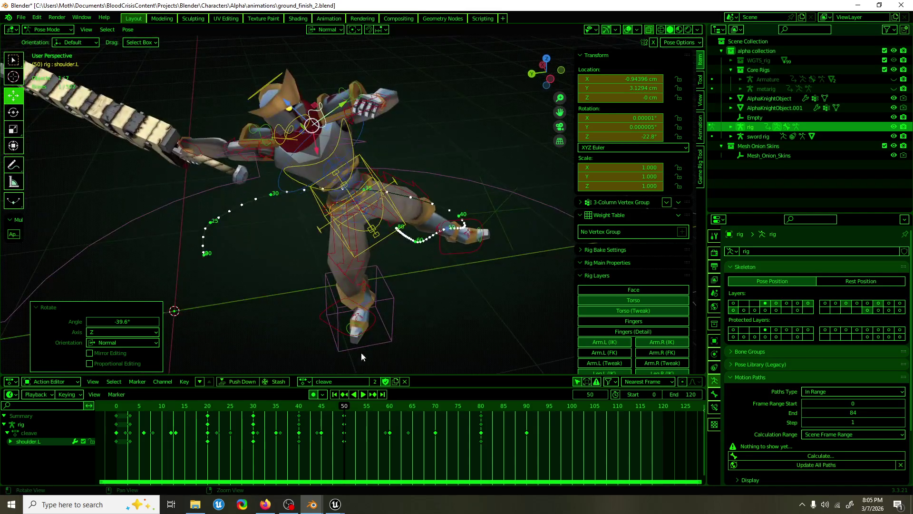
middle_drag(422, 232, 377, 209)
click(388, 131)
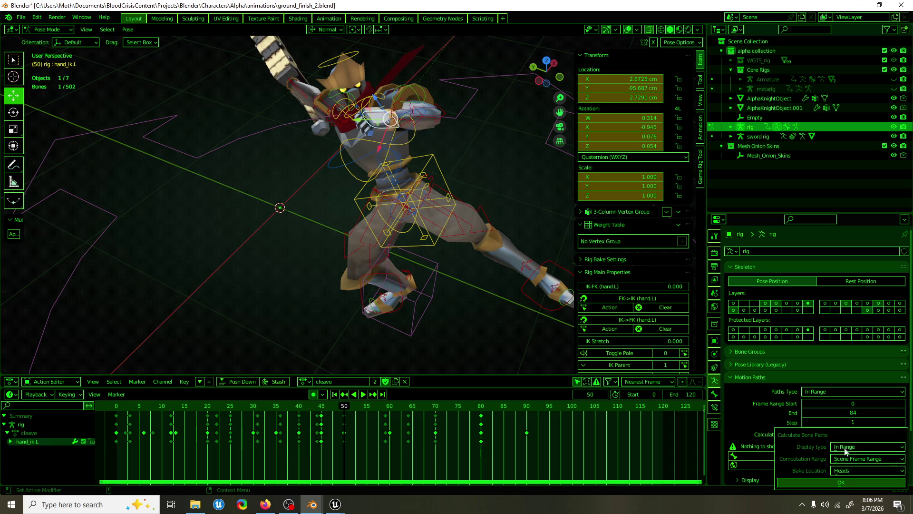
Calculate hand_ik.L's motion path over frames 0–120 and replay the swing from frame 45.
key(Return)
mouse_move(448, 244)
middle_down()
mouse_move(299, 222)
mouse_move(546, 295)
mouse_move(543, 260)
mouse_move(439, 247)
mouse_move(378, 274)
mouse_move(395, 219)
mouse_move(386, 219)
mouse_move(432, 229)
mouse_move(408, 235)
mouse_move(387, 278)
mouse_move(382, 337)
middle_up()
key(space)
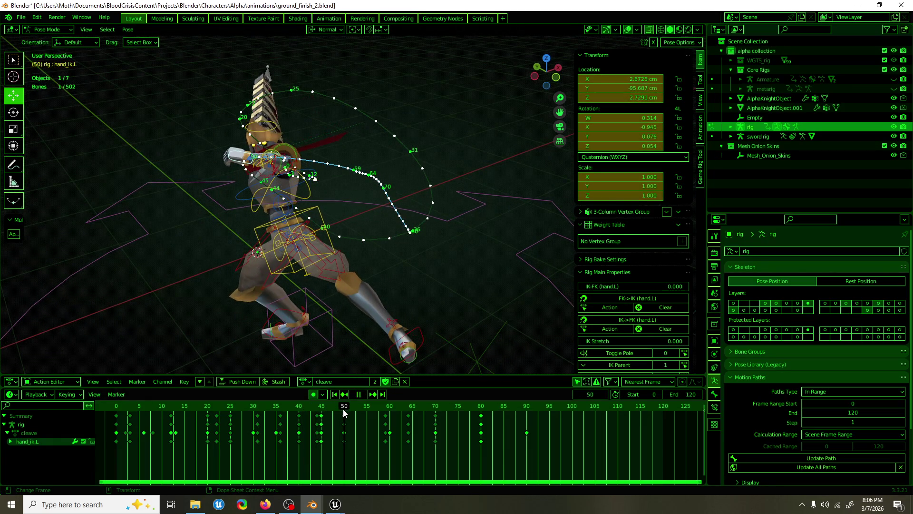
click(319, 418)
key(space)
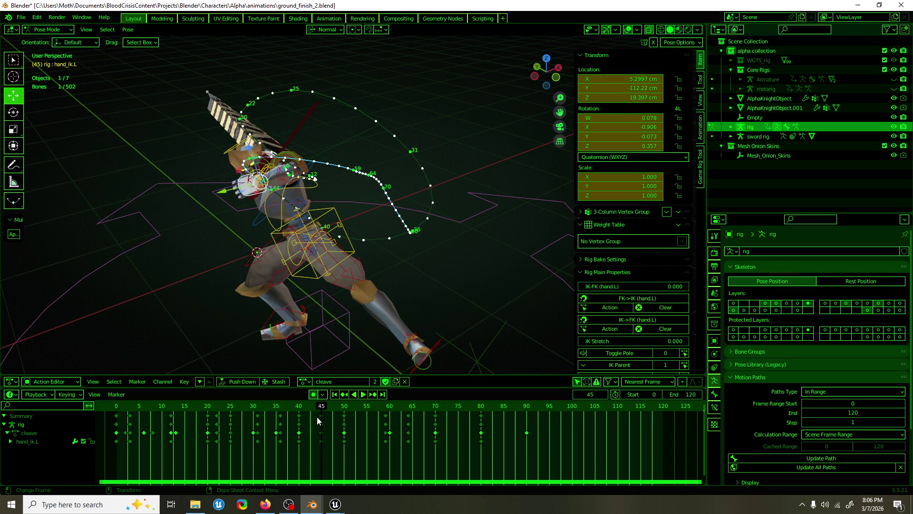
key(space)
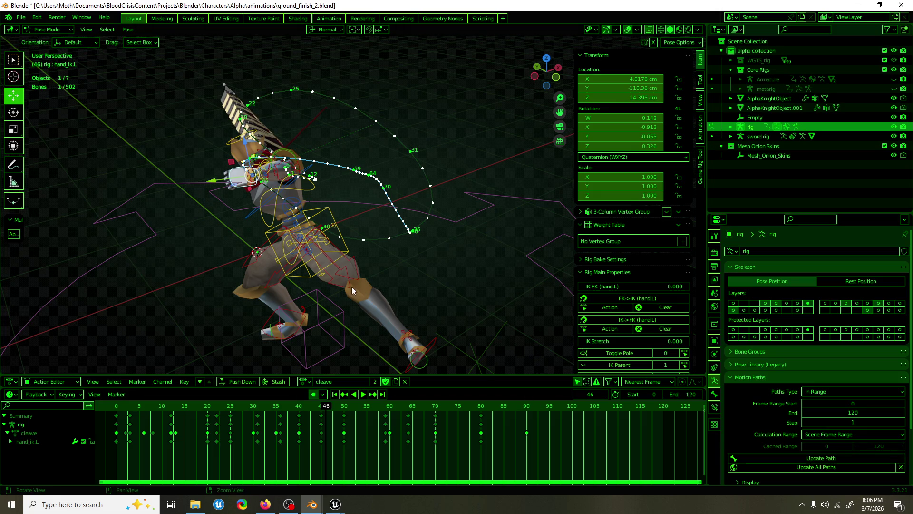
Review the cleave swing and settle on frame 59 to edit hand_ik.L.
middle_drag(352, 290, 340, 315)
key(space)
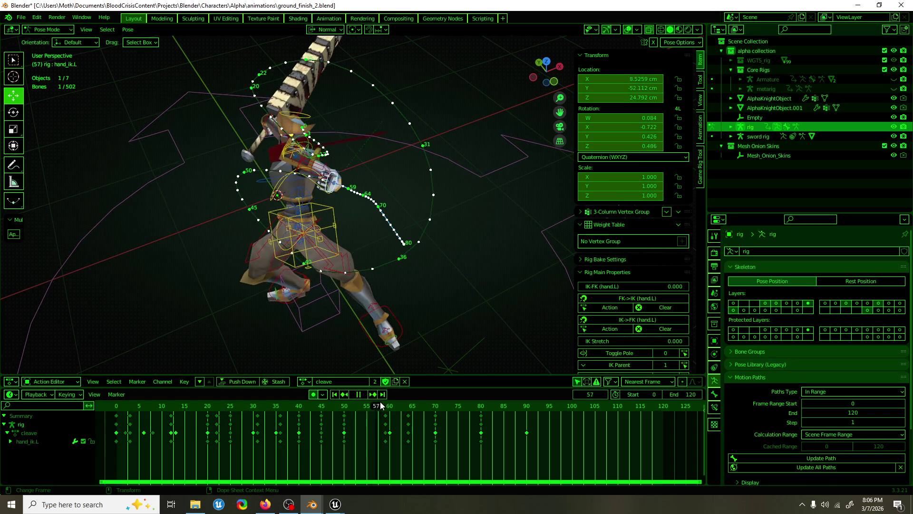
key(space)
mouse_move(426, 264)
middle_down()
mouse_move(465, 290)
mouse_move(445, 303)
middle_up()
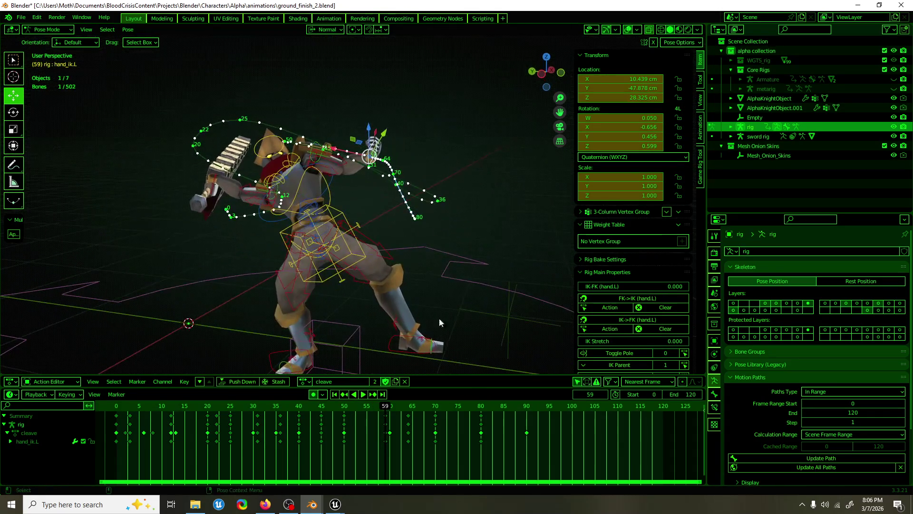
drag(384, 410, 393, 407)
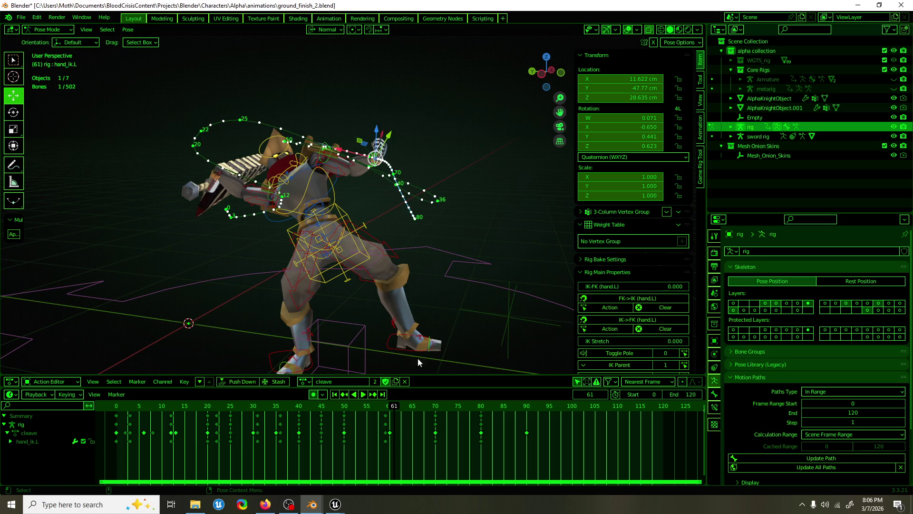
key(Left)
key(Left)
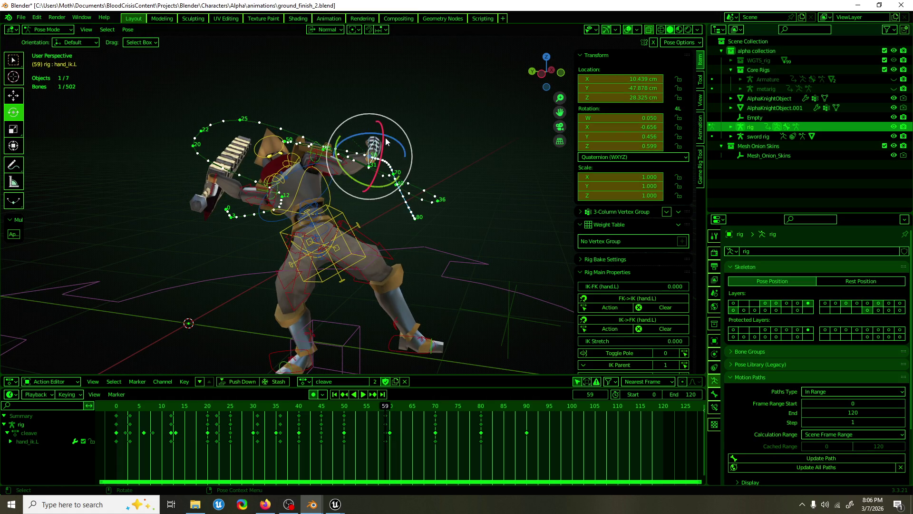
mouse_move(398, 141)
middle_down()
mouse_move(333, 152)
mouse_move(421, 181)
mouse_move(403, 139)
mouse_move(354, 143)
middle_up()
Move hand_ik.L in the plane excluding Z, then rotate it -41.8°.
key(g)
key(shift+z)
key(shift+z)
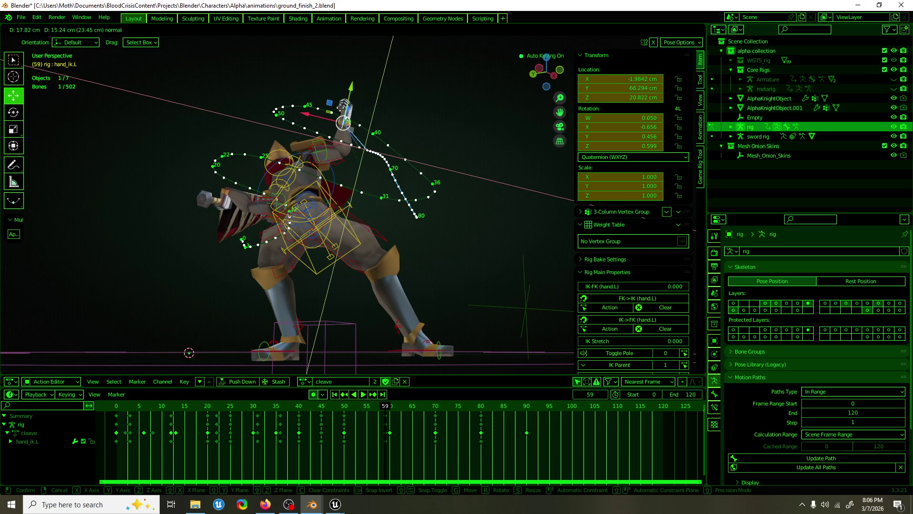
key(Return)
key(shift+space)
key(r)
key(Return)
key(shift+space)
key(g)
Play back the adjusted swing and save ground_finish_2.blend.
mouse_move(124, 183)
middle_down()
mouse_move(296, 181)
mouse_move(302, 165)
mouse_move(358, 177)
middle_up()
key(space)
key(shift+alt+z)
key(ctrl+s)
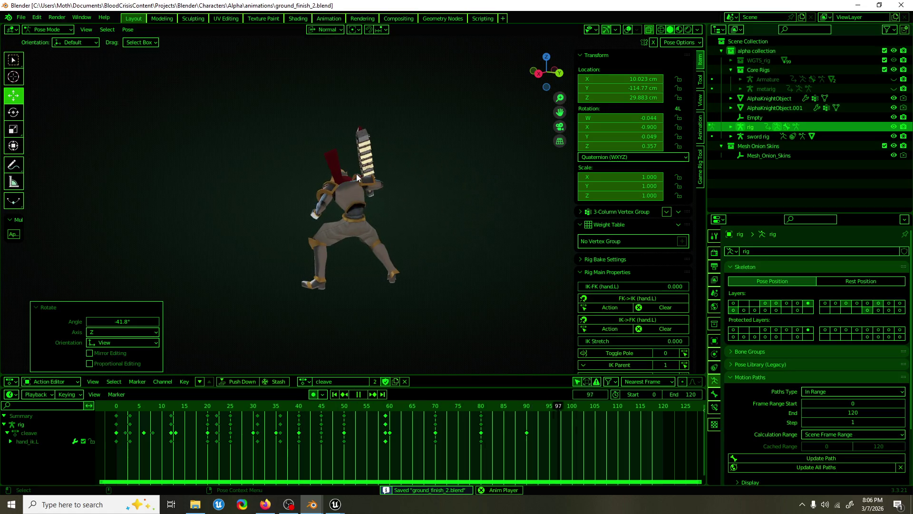
key(space)
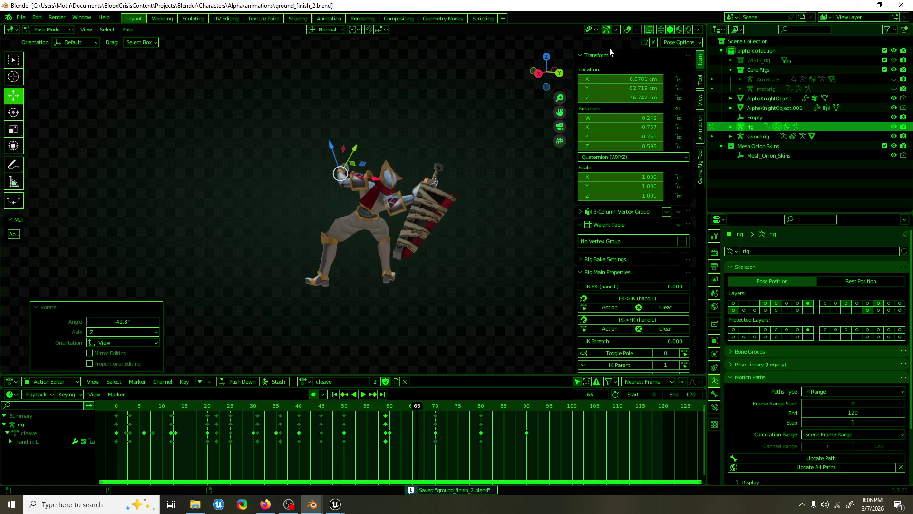
click(628, 30)
key(space)
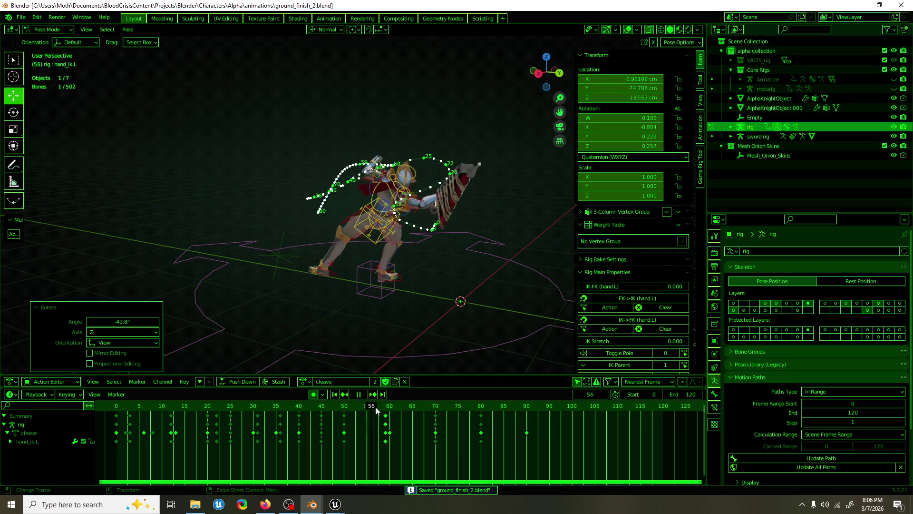
click(451, 407)
drag(450, 406, 472, 406)
Select the torso bone and move its frame-80 keys to frame 90.
key(Escape)
click(364, 247)
key(space)
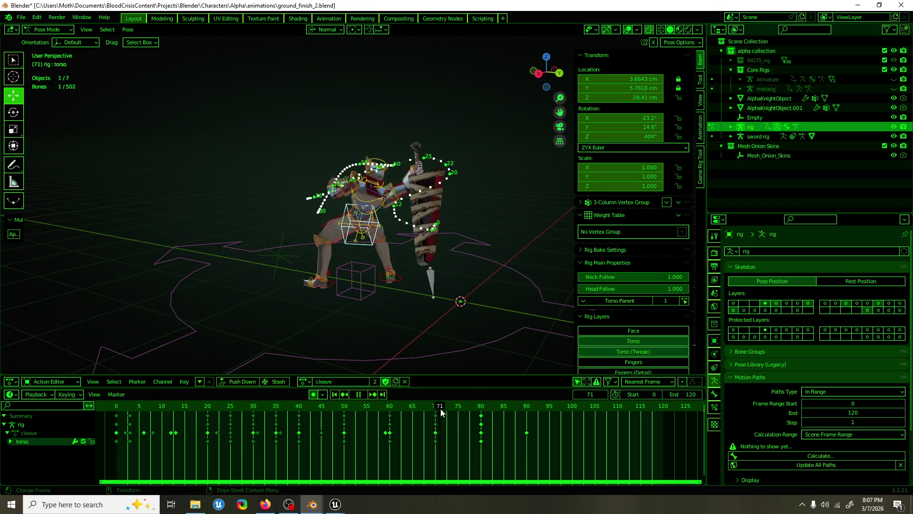
drag(481, 417, 527, 416)
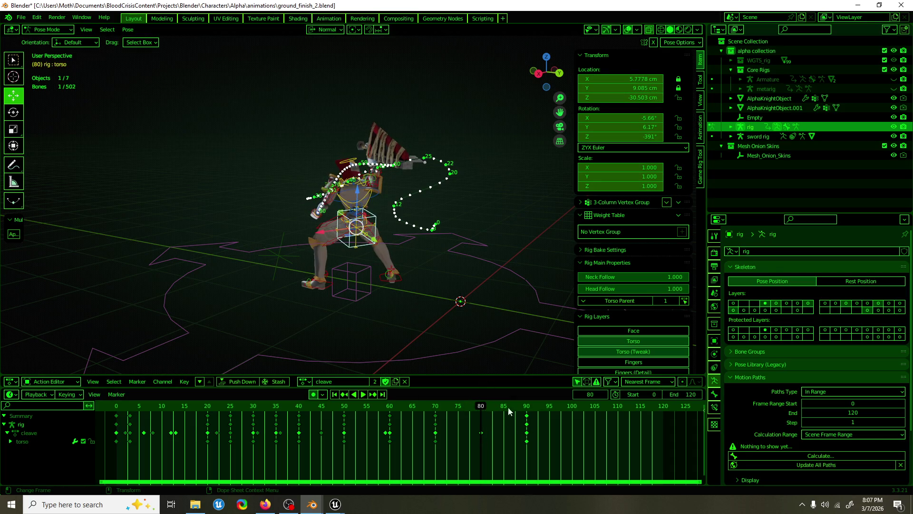
Key the torso at frame 80 and tilt it 13.9° about X.
key(i)
key(shift+space)
key(r)
drag(371, 216, 372, 224)
middle_drag(373, 224, 342, 299)
drag(481, 408, 437, 408)
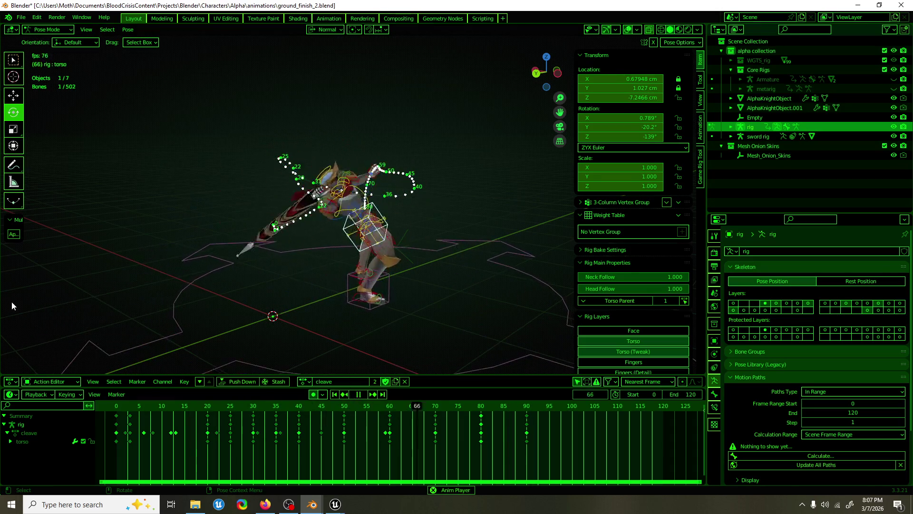
mouse_move(283, 279)
middle_down()
mouse_move(404, 286)
mouse_move(429, 330)
middle_up()
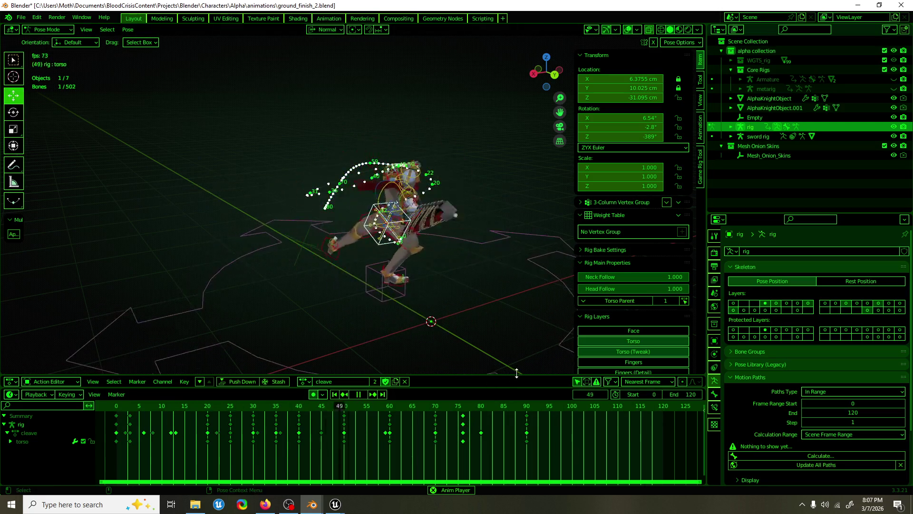
Shift the keys near frame 76 to 78, stop at frame 67, and select hand_ik.R.
key(g)
click(486, 412)
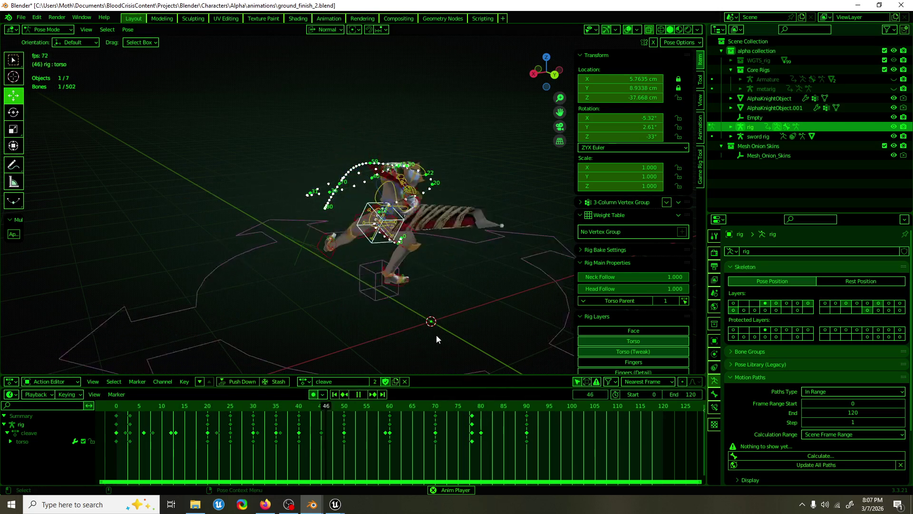
middle_drag(425, 339, 430, 327)
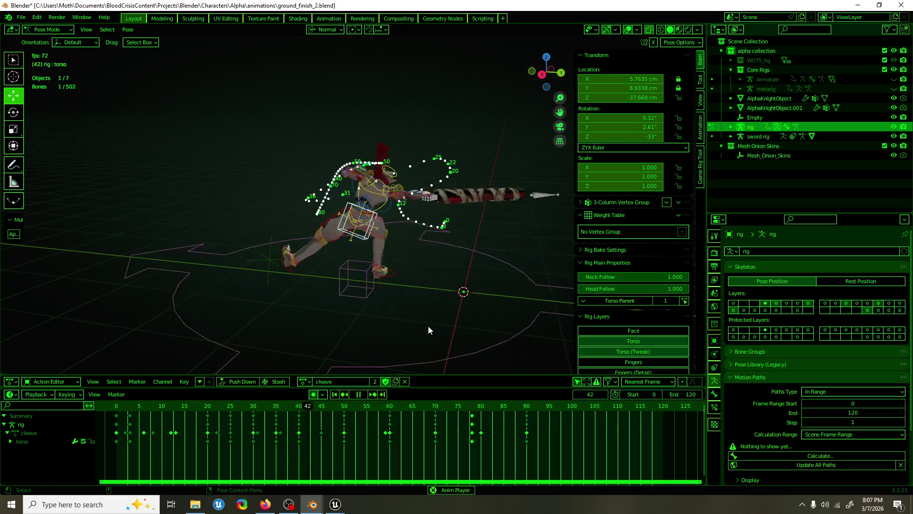
key(space)
click(428, 172)
scroll(428, 173, up, 2)
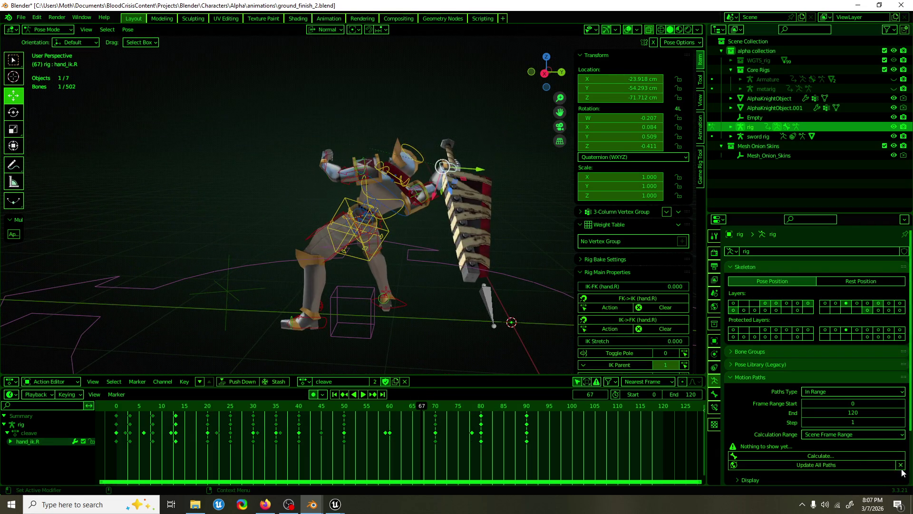
Calculate a motion path for the hand_ik.R bone.
click(848, 456)
click(780, 480)
scroll(552, 211, up, 4)
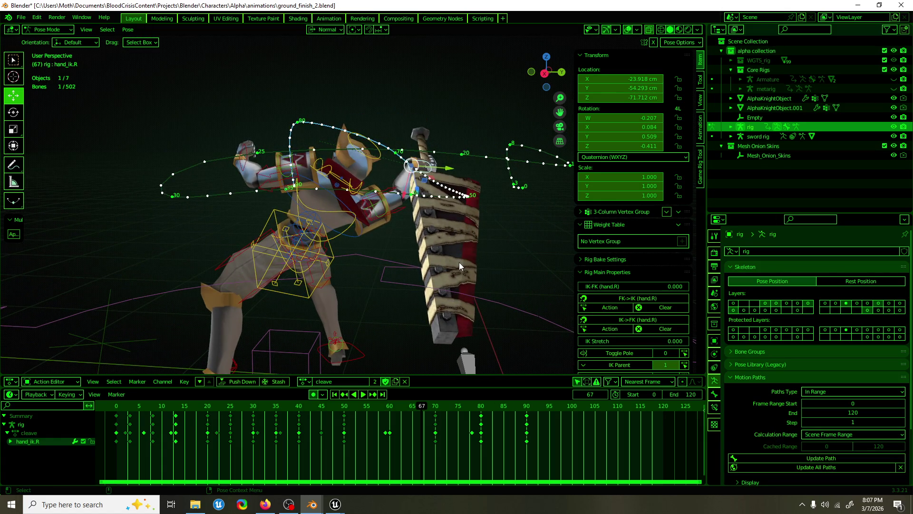
scroll(458, 261, down, 3)
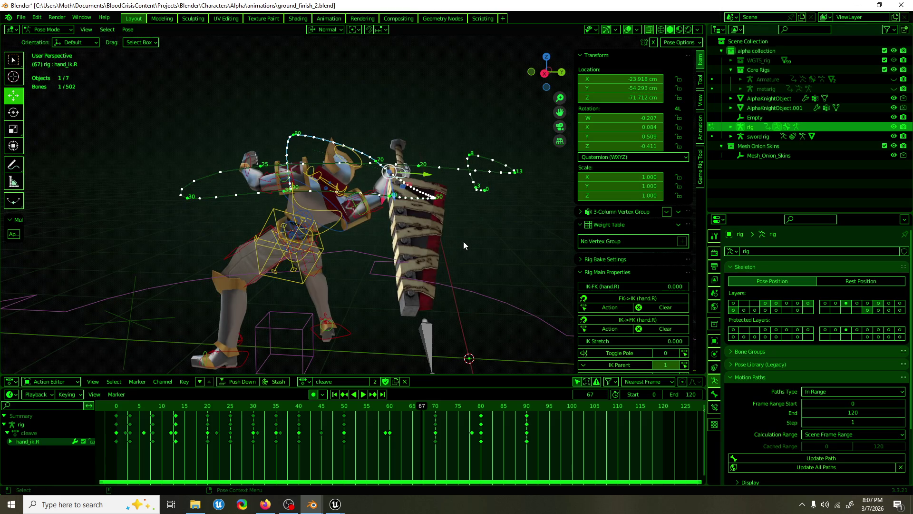
At frame 60, rotate hand_ik.R to angle the sword, twisting about Y and tilting about X.
mouse_move(417, 409)
mouse_down()
mouse_move(323, 406)
mouse_move(293, 387)
mouse_up()
key(space)
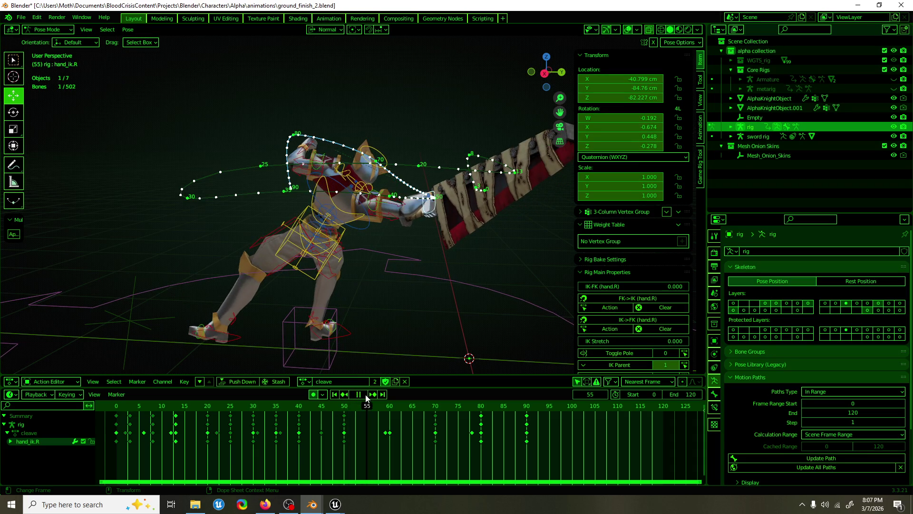
mouse_move(445, 310)
middle_down()
mouse_move(372, 323)
mouse_move(377, 263)
middle_up()
click(389, 405)
key(e)
mouse_move(388, 235)
mouse_down()
mouse_move(366, 243)
mouse_move(342, 235)
mouse_up()
middle_drag(342, 236, 284, 207)
drag(304, 167, 319, 176)
middle_drag(319, 176, 388, 233)
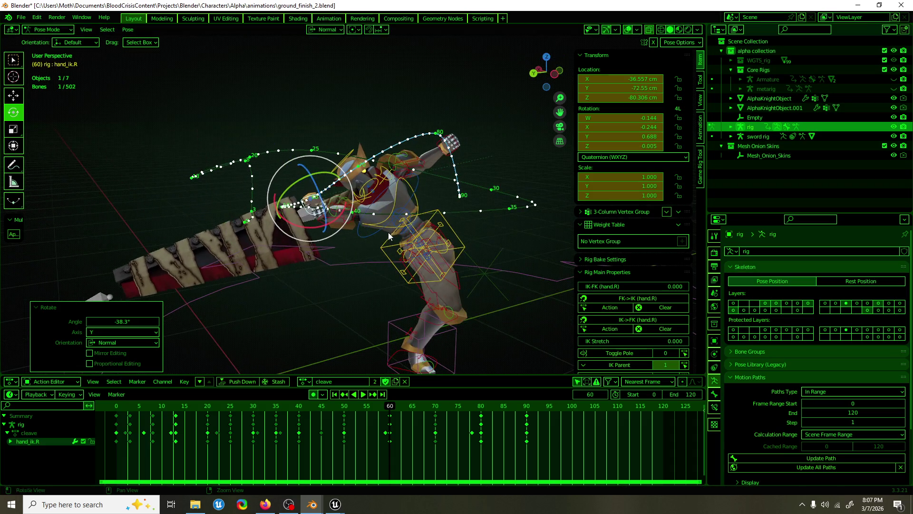
drag(317, 233, 295, 266)
Review the swing and move hand_ik.R to a new position at frame 70.
key(shift+space)
key(g)
mouse_move(283, 285)
middle_down()
mouse_move(373, 281)
mouse_move(432, 374)
middle_up()
key(space)
mouse_move(386, 408)
mouse_down()
mouse_move(362, 412)
mouse_move(434, 414)
mouse_up()
key(g)
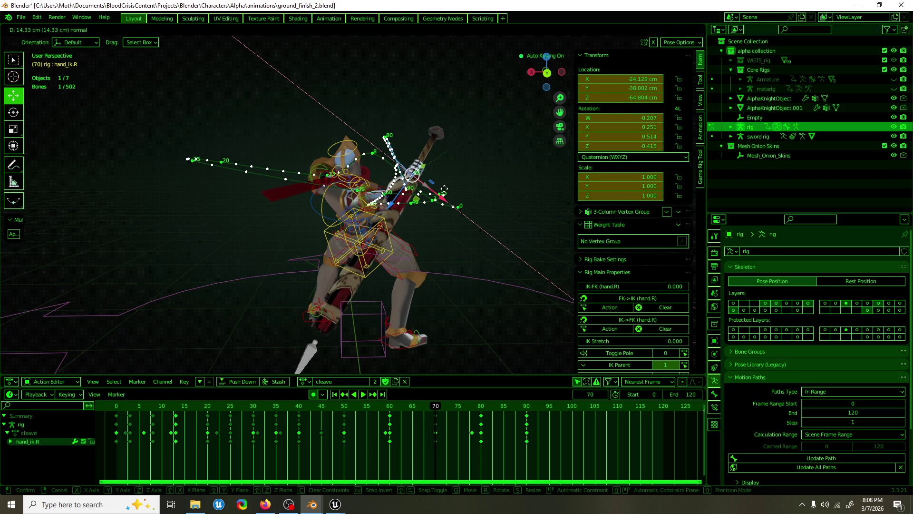
click(444, 189)
key(shift+ctrl+space)
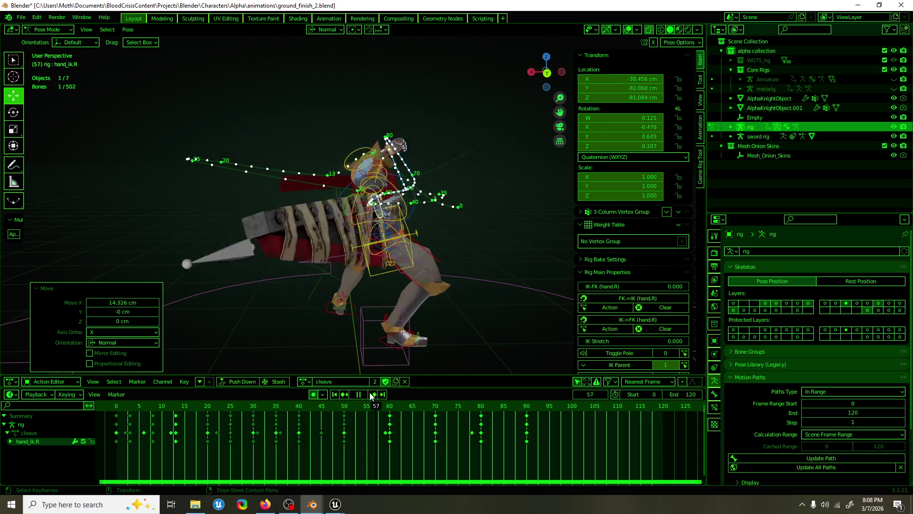
click(345, 393)
click(343, 393)
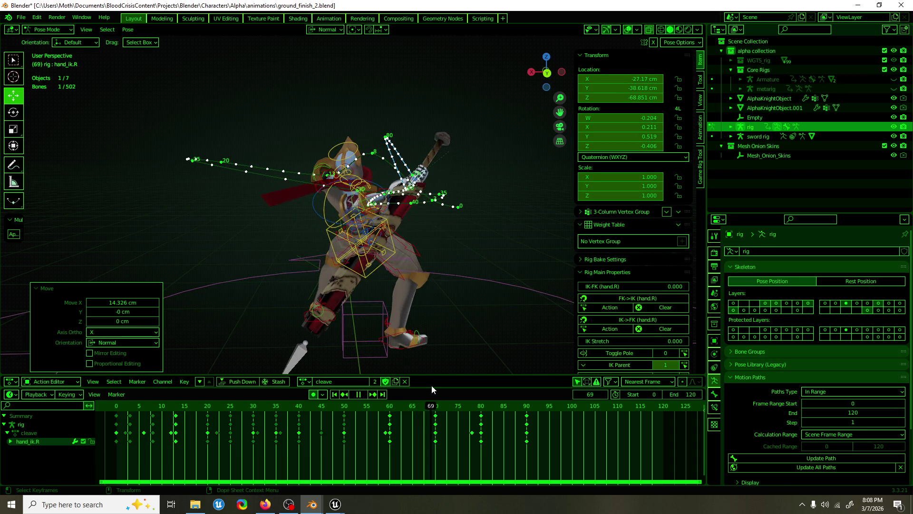
key(space)
At frame 70, rotate hand_ik.R to swing the sword upward.
key(shift+space)
key(r)
middle_drag(371, 266, 324, 238)
drag(344, 118, 373, 152)
key(shift+space)
key(g)
middle_drag(404, 200, 471, 246)
key(space)
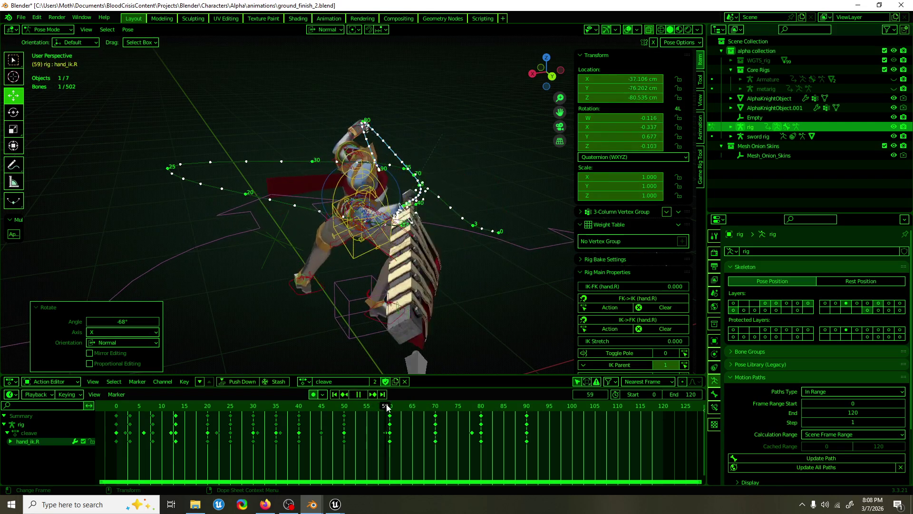
click(431, 407)
drag(431, 407, 479, 407)
Slightly rotate hand_ik.R at frame 80, then save the blend file.
key(space)
middle_drag(460, 304, 295, 278)
key(r)
drag(431, 143, 461, 116)
key(w)
shift+middle_drag(461, 116, 391, 124)
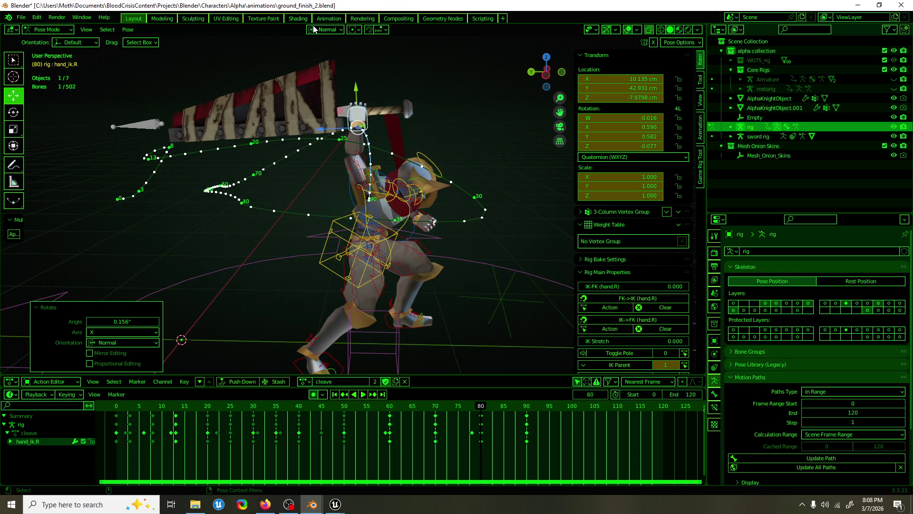
key(ctrl+s)
Rotate shoulder.R about Z, lowering it to -43.9°.
mouse_move(324, 178)
middle_down()
mouse_move(235, 221)
mouse_move(335, 205)
mouse_move(312, 215)
middle_up()
click(335, 205)
scroll(336, 196, up, 5)
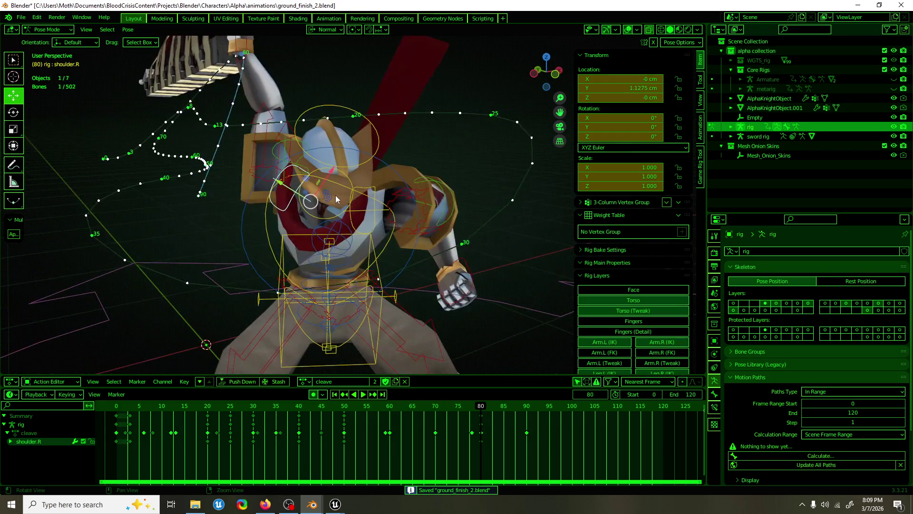
key(shift+space)
key(r)
drag(396, 192, 362, 176)
mouse_move(361, 176)
middle_down()
mouse_move(246, 246)
mouse_move(153, 242)
mouse_move(348, 206)
middle_up()
drag(352, 180, 344, 167)
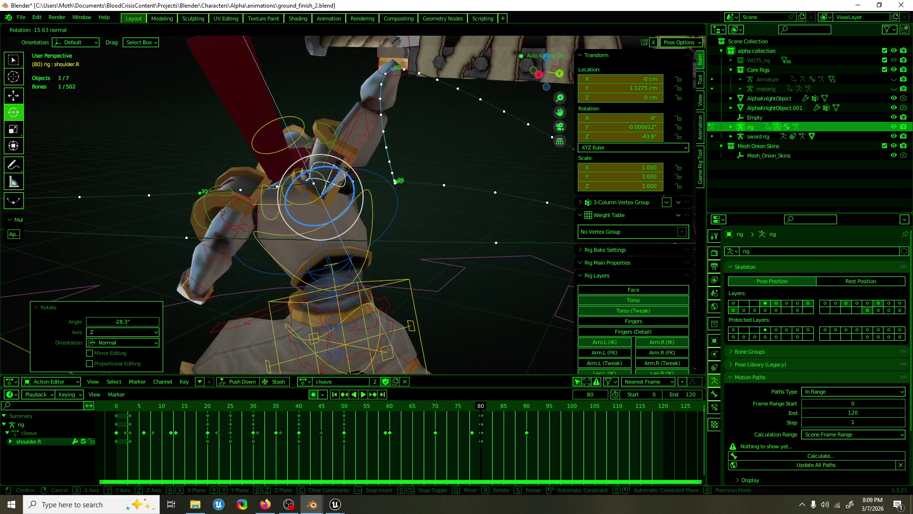
mouse_move(345, 168)
middle_down()
mouse_move(384, 128)
mouse_move(259, 138)
middle_up()
Rotate upper_arm_ik.R about 74° around Y at frame 80.
click(384, 128)
mouse_move(404, 157)
middle_down()
mouse_move(361, 152)
mouse_move(376, 159)
middle_up()
mouse_move(375, 159)
mouse_down()
mouse_move(399, 162)
mouse_move(413, 147)
mouse_up()
right_click(414, 147)
mouse_move(414, 147)
middle_down()
mouse_move(426, 161)
mouse_move(543, 163)
middle_up()
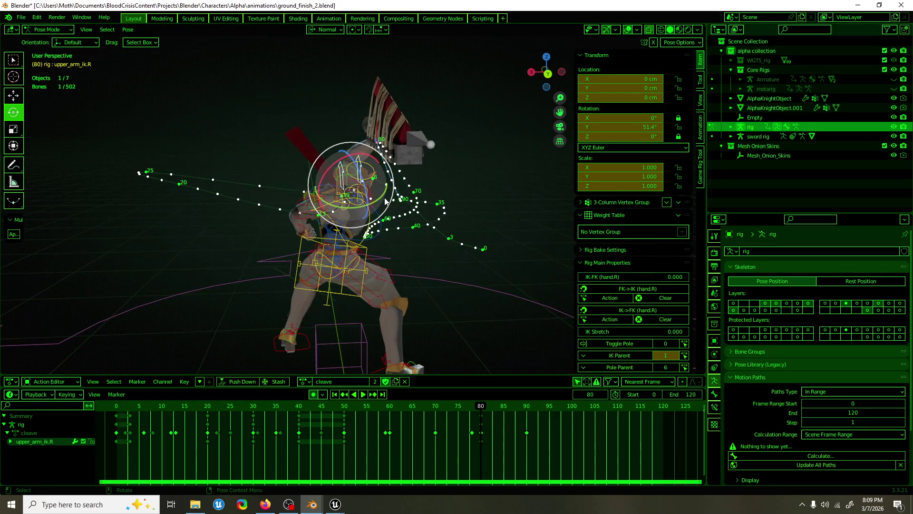
drag(377, 203, 375, 180)
mouse_move(375, 181)
middle_down()
mouse_move(330, 178)
mouse_move(447, 190)
middle_up()
At frame 59, rotate shoulder.R to 46.2° about normal Z and select hand_ik.R.
key(space)
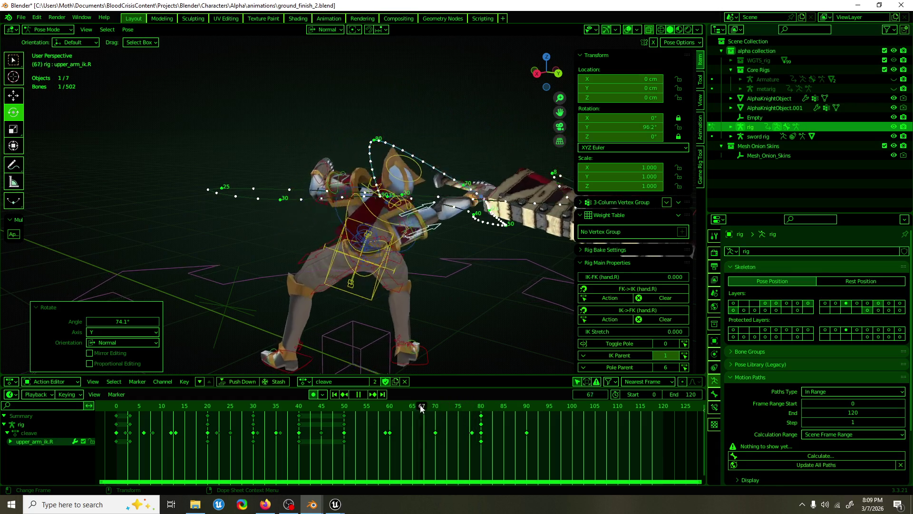
key(space)
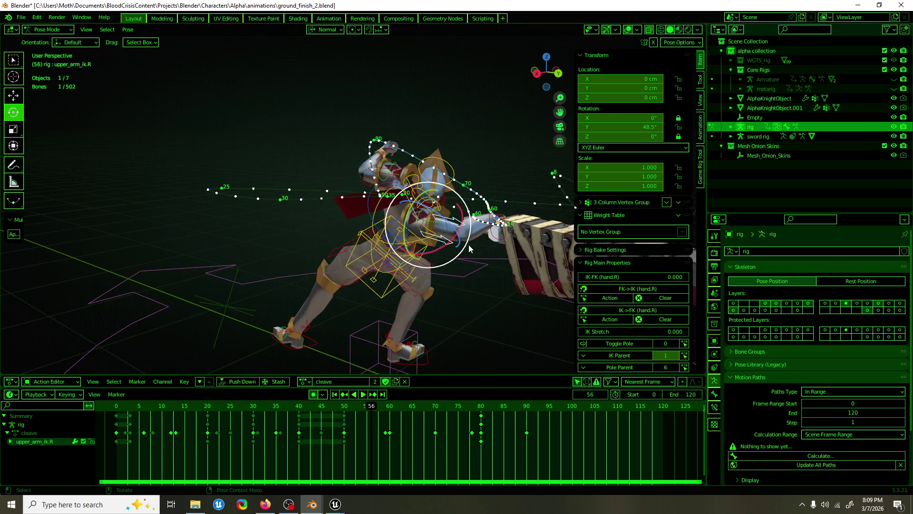
click(436, 225)
middle_drag(436, 225, 370, 273)
key(space)
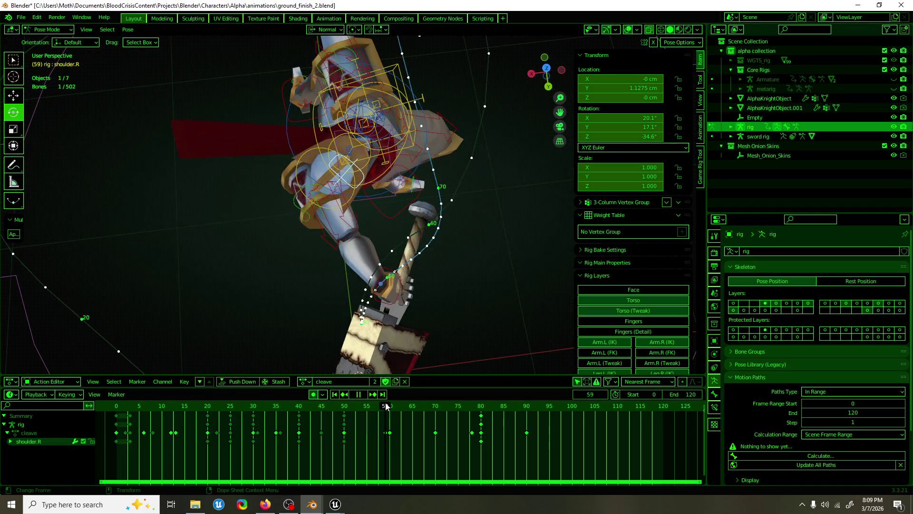
drag(360, 197, 402, 189)
mouse_move(402, 189)
middle_down()
mouse_move(449, 201)
mouse_move(495, 168)
mouse_move(484, 166)
mouse_move(438, 211)
middle_up()
middle_drag(424, 328, 496, 162)
click(476, 102)
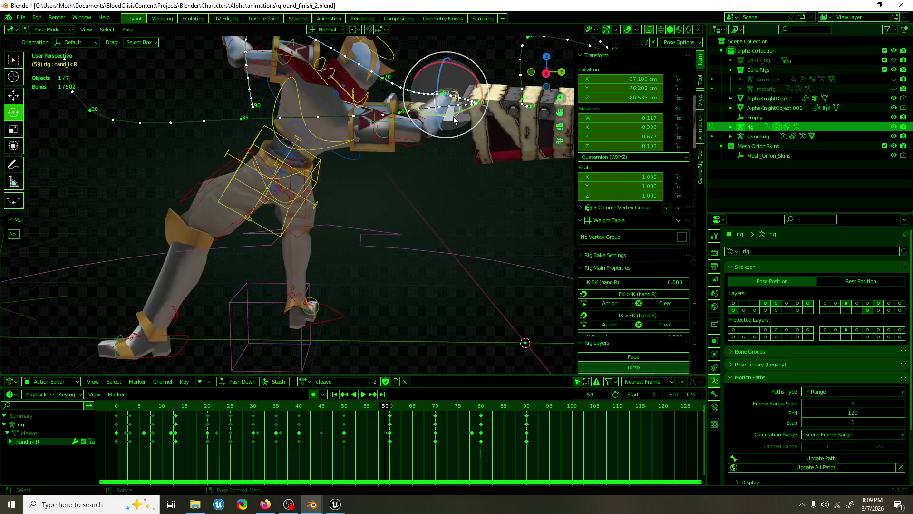
Nudge hand_ik.R along one axis at frame 59.
key(shift+space)
key(g)
mouse_move(464, 107)
mouse_down()
mouse_move(490, 100)
mouse_move(489, 129)
mouse_up()
mouse_move(489, 130)
middle_down()
mouse_move(391, 244)
mouse_move(453, 283)
mouse_move(529, 305)
middle_up()
scroll(420, 176, up, 3)
click(390, 416)
mouse_move(386, 409)
mouse_down()
mouse_move(357, 408)
mouse_move(385, 408)
mouse_up()
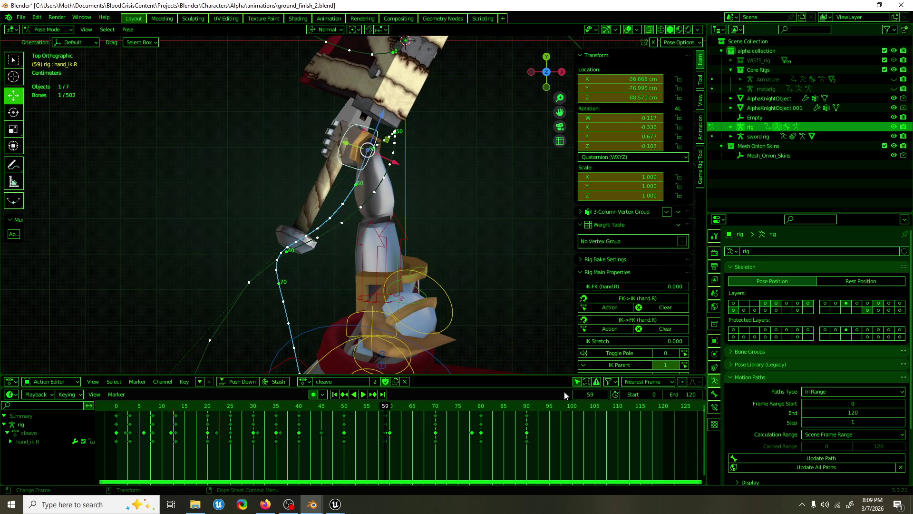
Update the hand's motion path and shift hand_ik.R about 2.4 cm sideways in top view.
click(765, 456)
middle_drag(399, 247, 448, 259)
key(KP_7)
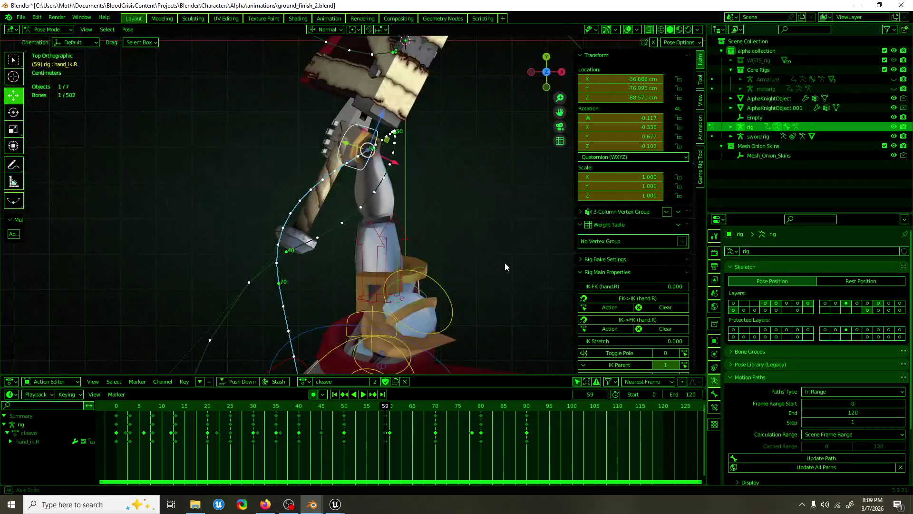
drag(390, 165, 348, 151)
mouse_move(367, 175)
middle_down()
mouse_move(179, 99)
mouse_move(414, 162)
mouse_move(367, 187)
mouse_move(411, 196)
middle_up()
Review the animation from frame 49 and save the blend file.
key(b)
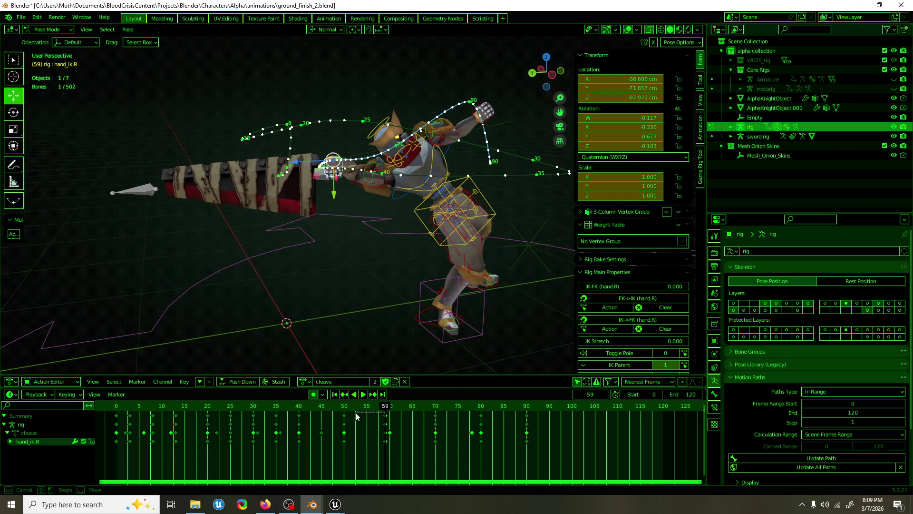
mouse_move(375, 402)
mouse_down()
mouse_move(343, 406)
mouse_move(447, 406)
mouse_up()
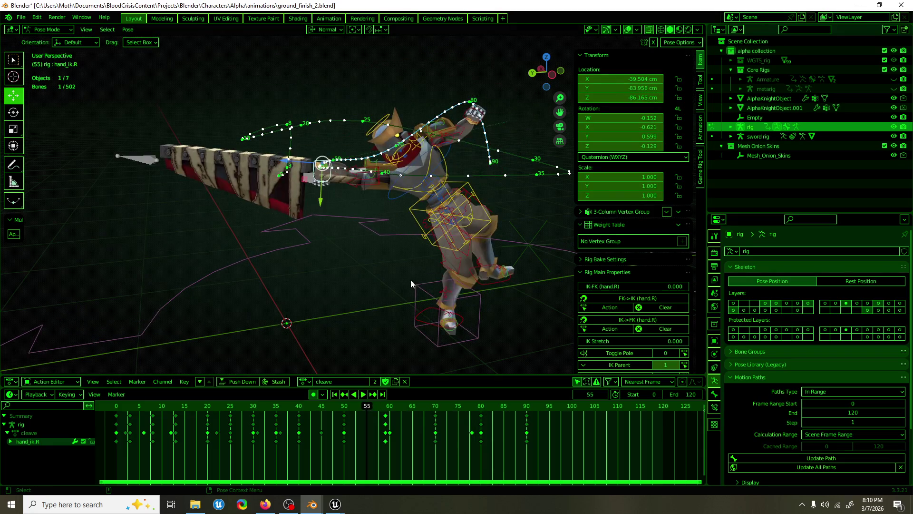
key(ctrl+s)
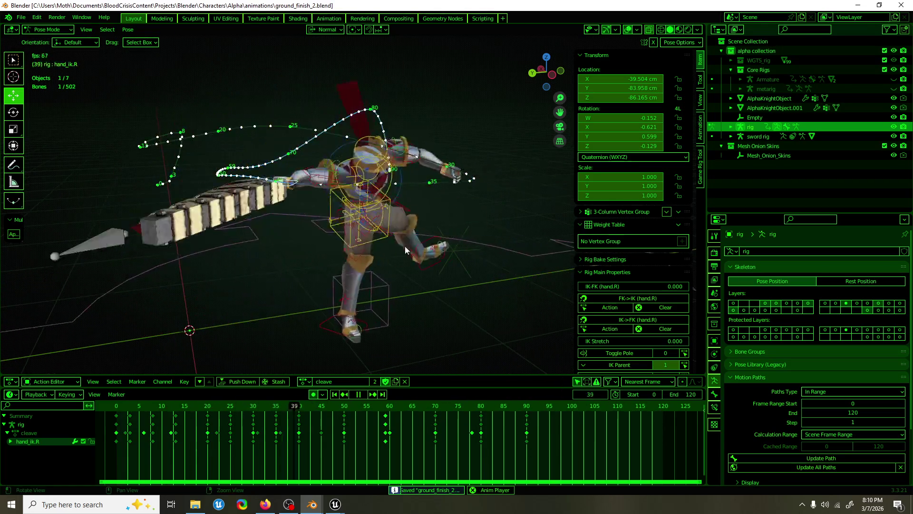
key(space)
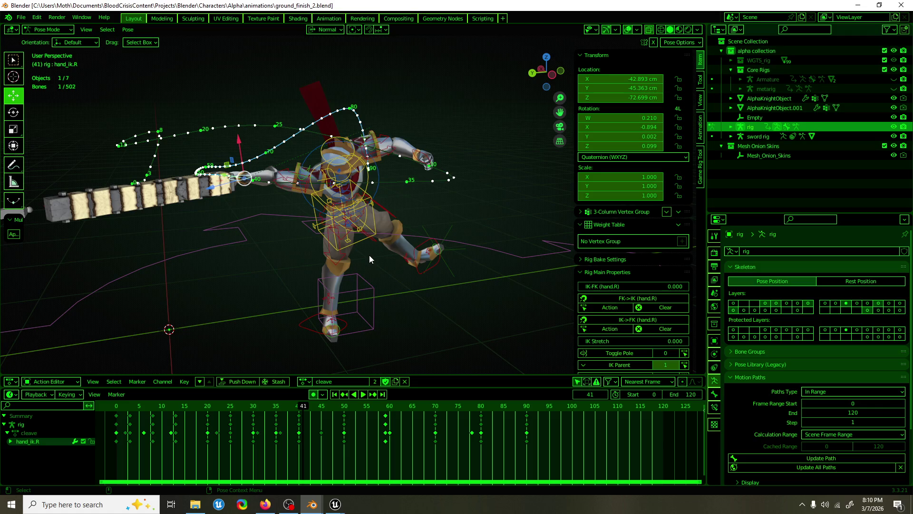
key(ctrl+s)
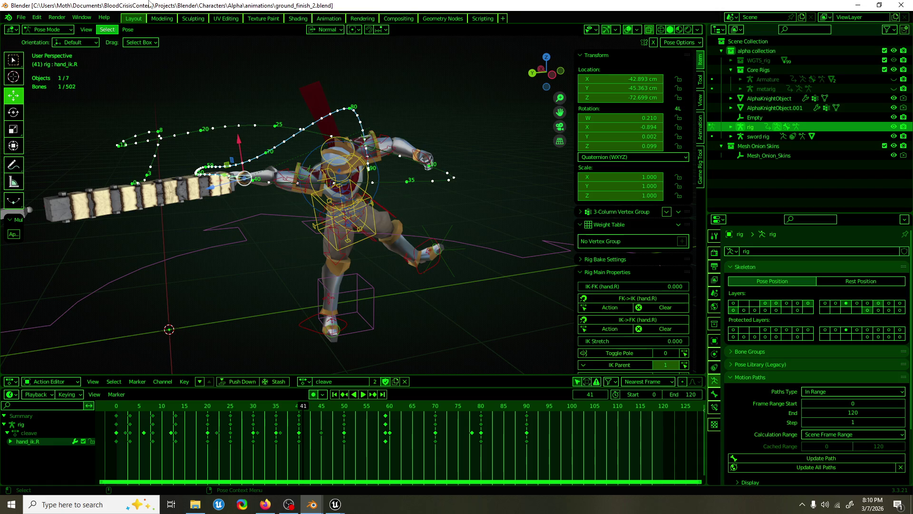
Review the cleave between frames 40 and 71, then select the rig's root bone.
mouse_move(292, 129)
middle_down()
mouse_move(355, 189)
mouse_move(300, 183)
middle_up()
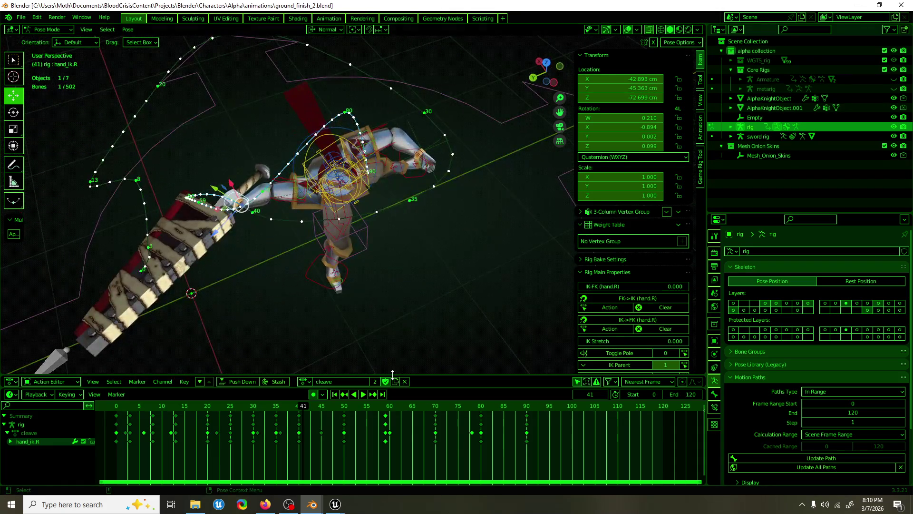
mouse_move(321, 405)
mouse_down()
mouse_move(300, 406)
mouse_move(444, 409)
mouse_up()
click(436, 406)
mouse_move(423, 353)
middle_down()
mouse_move(380, 281)
mouse_move(514, 301)
mouse_move(507, 301)
middle_up()
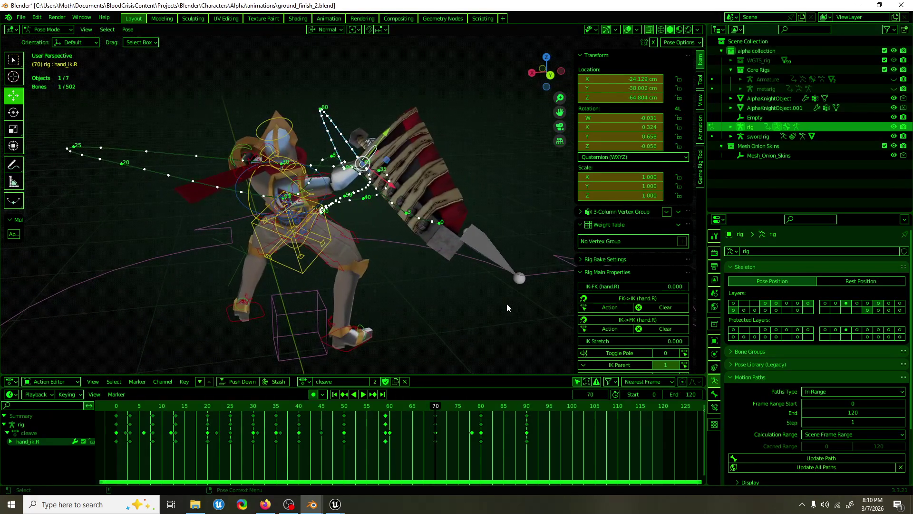
drag(440, 406, 504, 405)
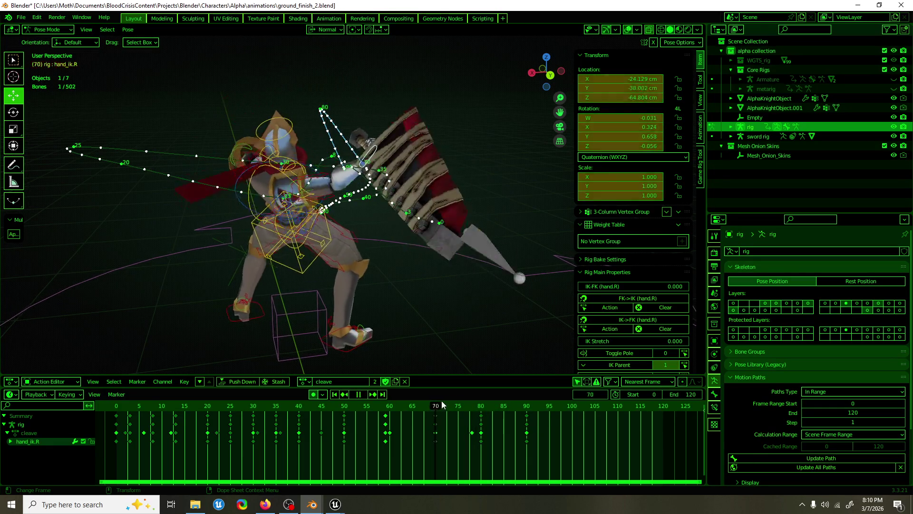
key(Escape)
click(312, 273)
mouse_move(410, 295)
middle_down()
mouse_move(481, 247)
mouse_move(412, 266)
middle_up()
key(space)
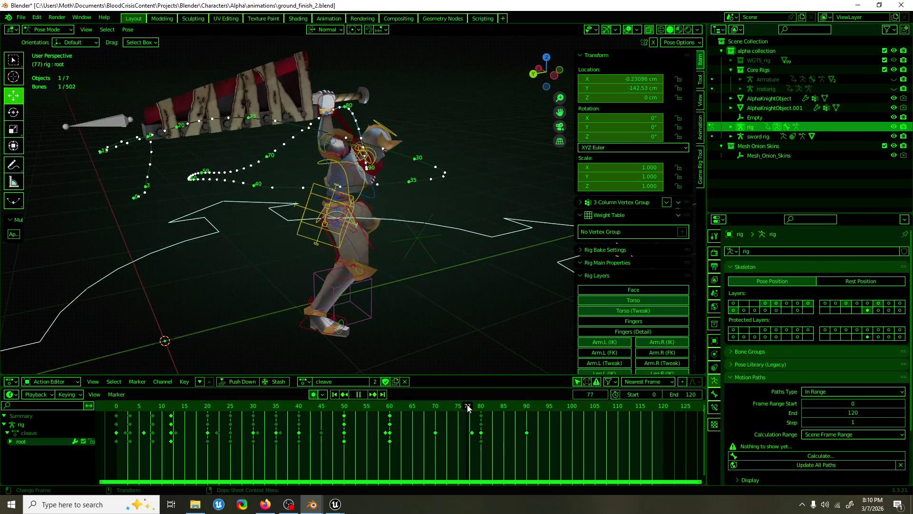
Key the root bone at frame 90, then slide it along Y at frame 80.
key(space)
mouse_move(481, 336)
middle_down()
mouse_move(430, 335)
mouse_move(416, 301)
mouse_move(313, 299)
mouse_move(456, 342)
middle_up()
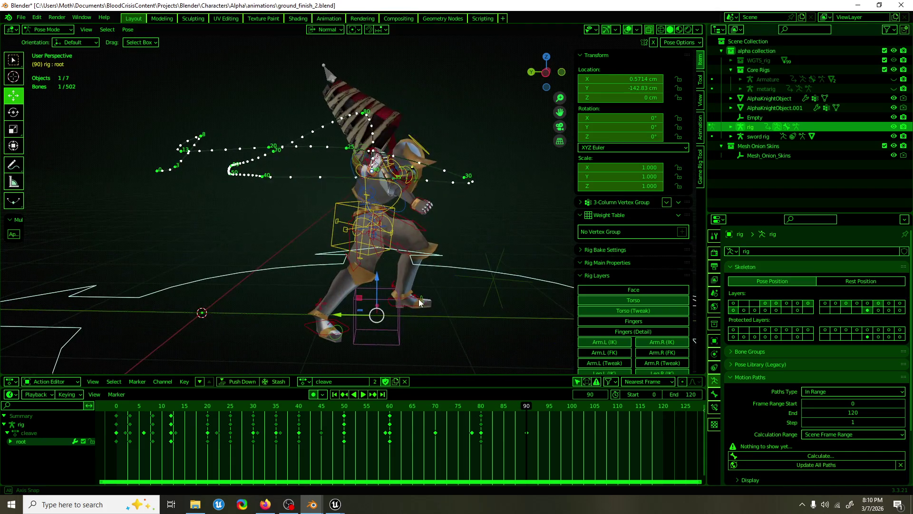
key(i)
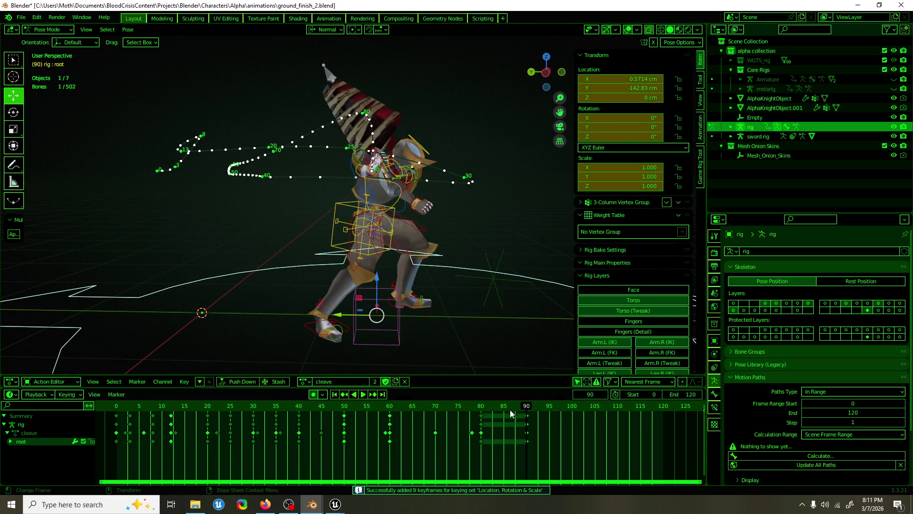
key(Down)
drag(349, 316, 358, 318)
mouse_move(451, 384)
mouse_down()
mouse_move(452, 407)
mouse_move(537, 410)
mouse_up()
Play the cleave back from frame 70 and save the blend file.
click(435, 406)
key(space)
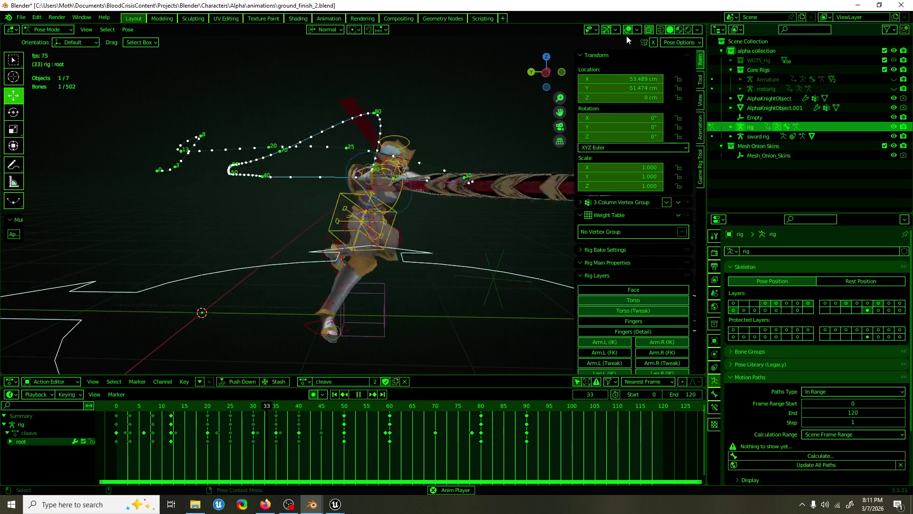
key(ctrl+s)
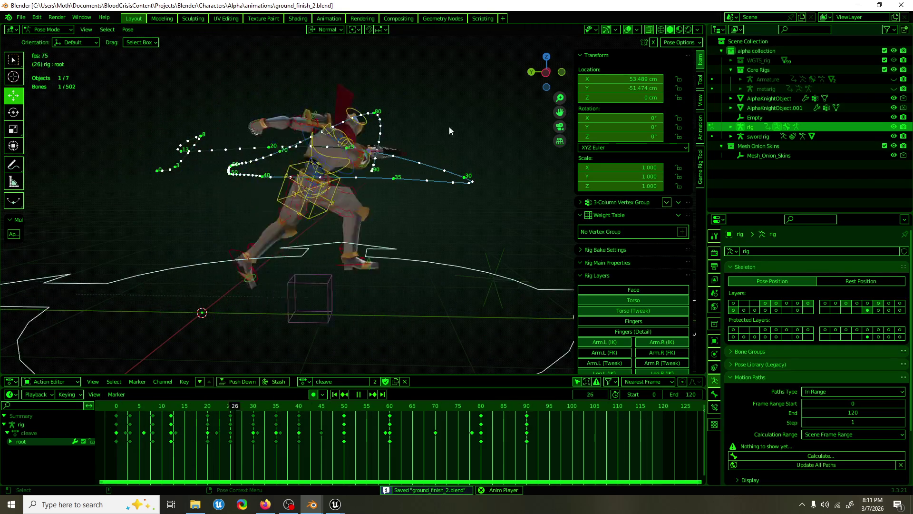
Watch the swing, stop playback at frame 25 and select hand_ik.R.
middle_drag(492, 119, 445, 122)
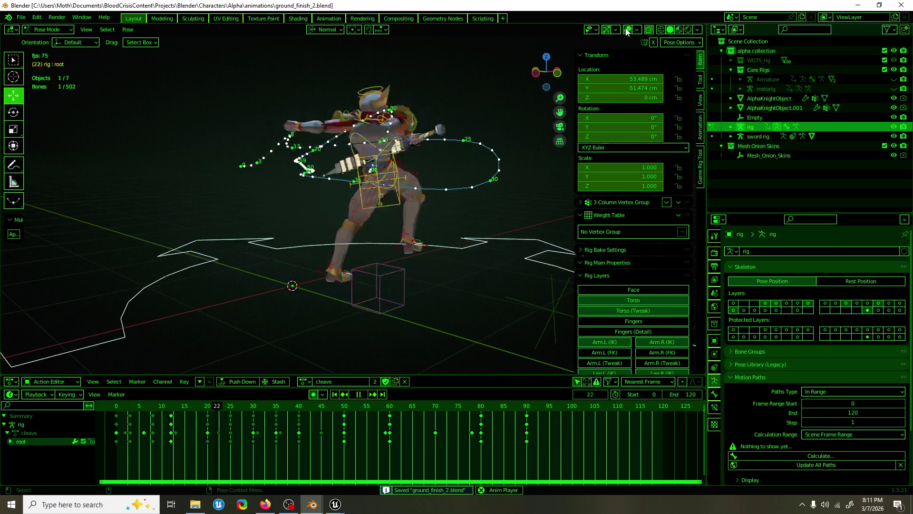
middle_drag(414, 176, 333, 171)
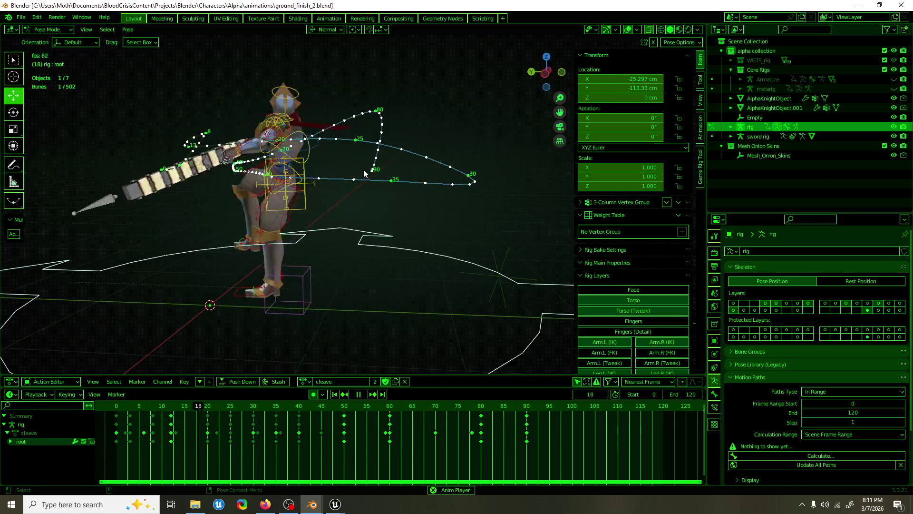
key(Escape)
click(314, 90)
middle_drag(314, 91, 381, 113)
click(383, 82)
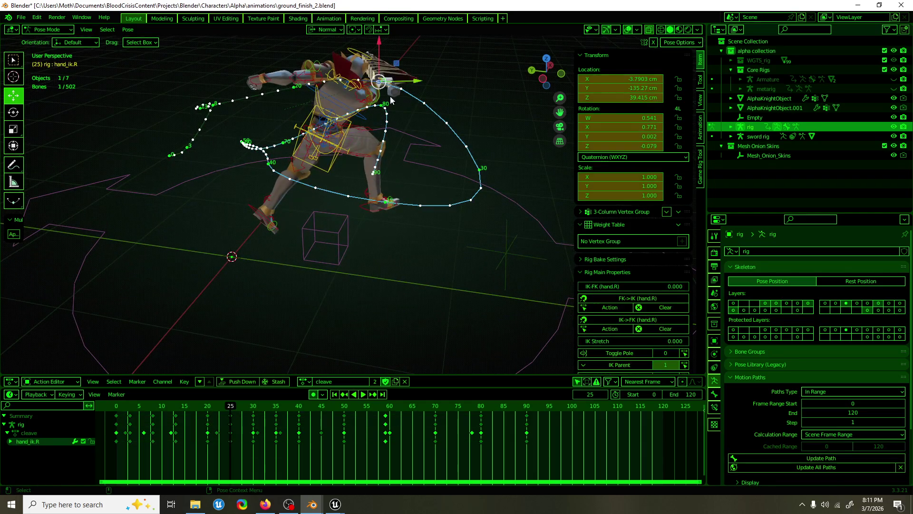
Inspect the frame-25 pose side-on and close on the right hand, saving ground_finish_2.blend twice.
alt+middle_drag(395, 153, 418, 128)
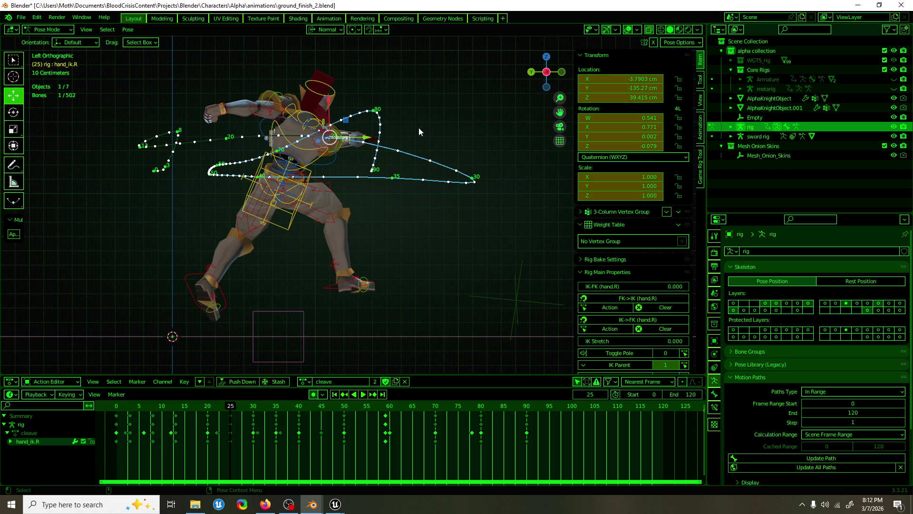
key(ctrl+s)
mouse_move(339, 186)
middle_down()
mouse_move(265, 218)
mouse_move(408, 196)
mouse_move(149, 208)
mouse_move(275, 206)
mouse_move(375, 166)
mouse_move(393, 189)
mouse_move(480, 181)
mouse_move(389, 186)
mouse_move(410, 205)
mouse_move(394, 219)
mouse_move(318, 216)
middle_up()
key(KP_Decimal)
scroll(375, 190, down, 5)
scroll(378, 165, down, 2)
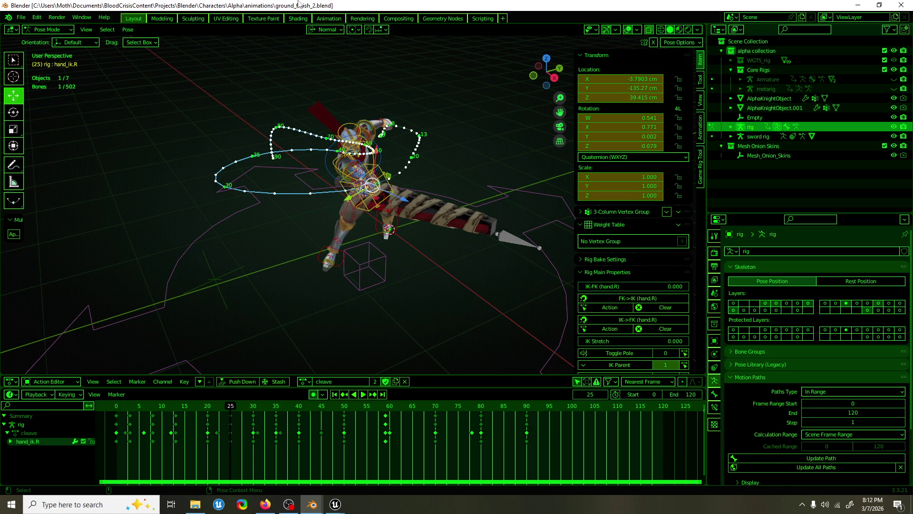
key(ctrl+s)
mouse_move(369, 230)
middle_down()
mouse_move(295, 277)
mouse_move(430, 308)
mouse_move(566, 321)
mouse_move(492, 256)
mouse_move(432, 290)
middle_up()
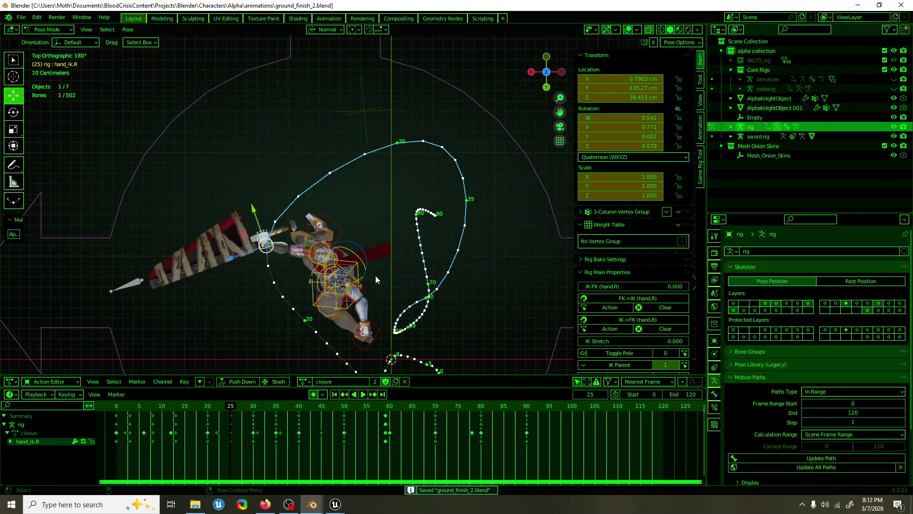
Stop the cleave at frame 28 and move hand_ik.R to a new position.
key(space)
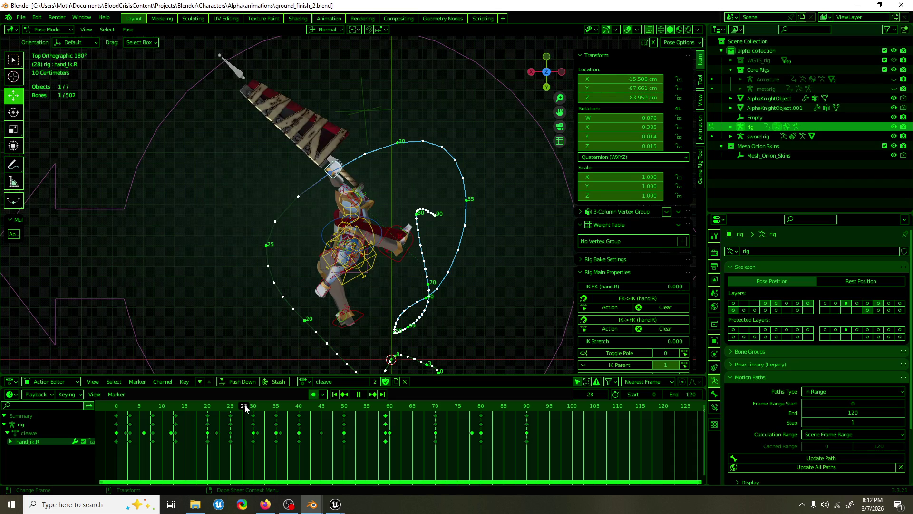
key(space)
mouse_move(305, 257)
middle_down()
mouse_move(361, 182)
mouse_move(309, 176)
mouse_move(451, 280)
middle_up()
key(g)
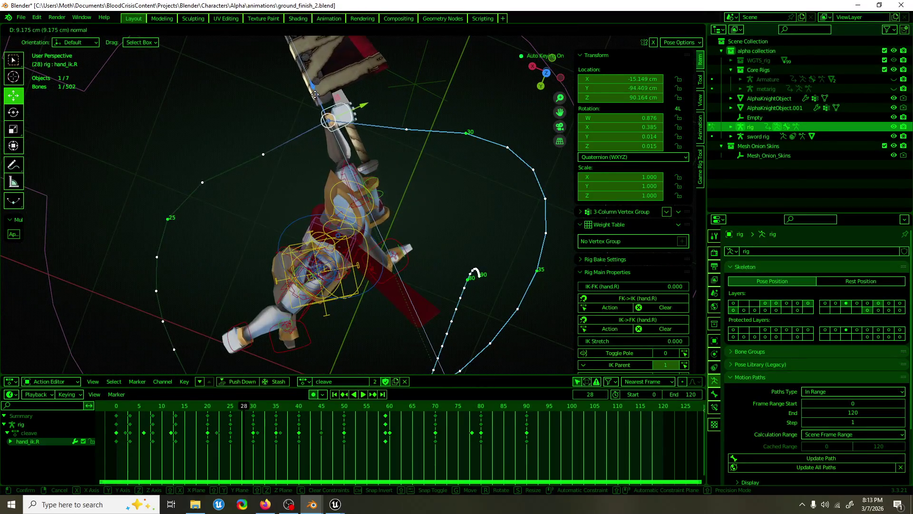
click(313, 97)
mouse_move(314, 97)
middle_down()
mouse_move(339, 106)
mouse_move(528, 88)
mouse_move(398, 95)
mouse_move(435, 77)
middle_up()
scroll(356, 200, up, 2)
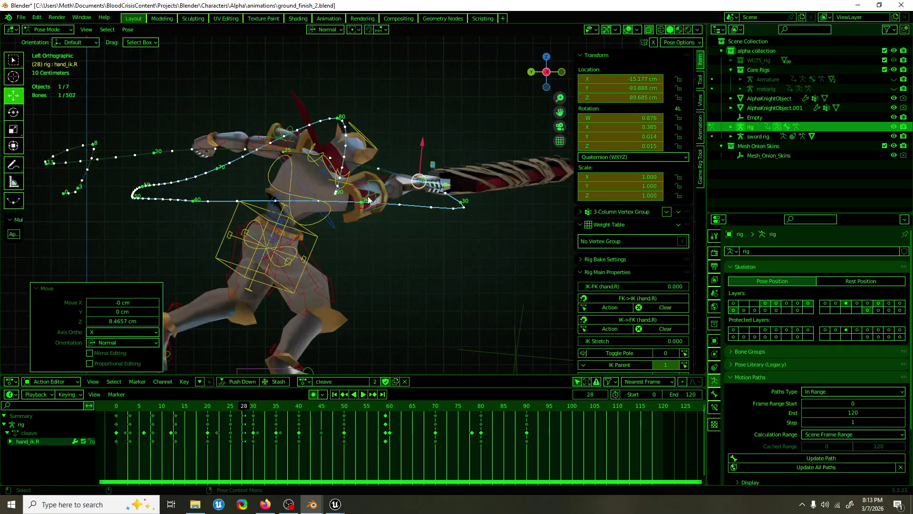
Rotate shoulder.R slightly at frame 28.
click(329, 179)
click(14, 112)
drag(371, 180, 382, 159)
click(382, 158)
Nudge hand_ik.R 2.039 cm along its normal Z and play the swing to review.
click(433, 190)
middle_drag(434, 189, 333, 133)
drag(315, 121, 303, 102)
mouse_move(303, 101)
middle_down()
mouse_move(392, 124)
mouse_move(645, 81)
mouse_move(495, 128)
mouse_move(424, 139)
mouse_move(431, 192)
mouse_move(352, 200)
middle_up()
key(space)
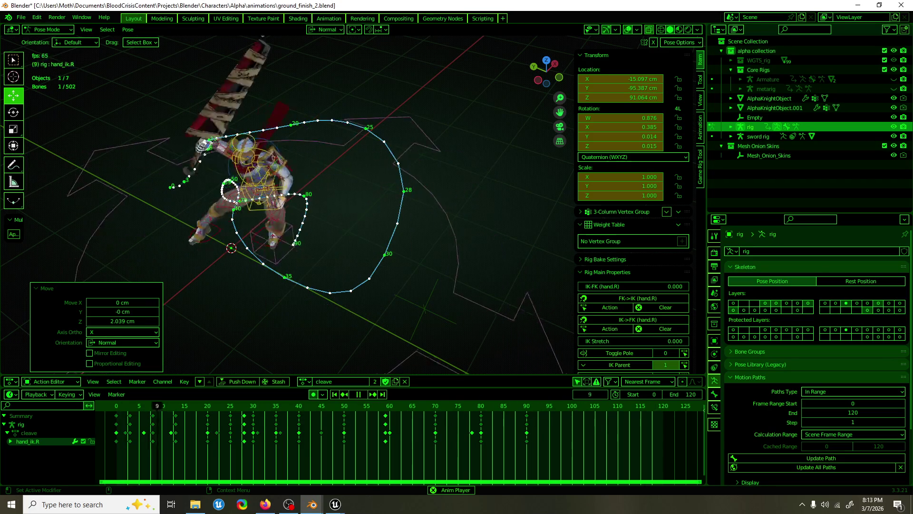
mouse_move(414, 149)
middle_down()
mouse_move(291, 156)
mouse_move(227, 114)
middle_up()
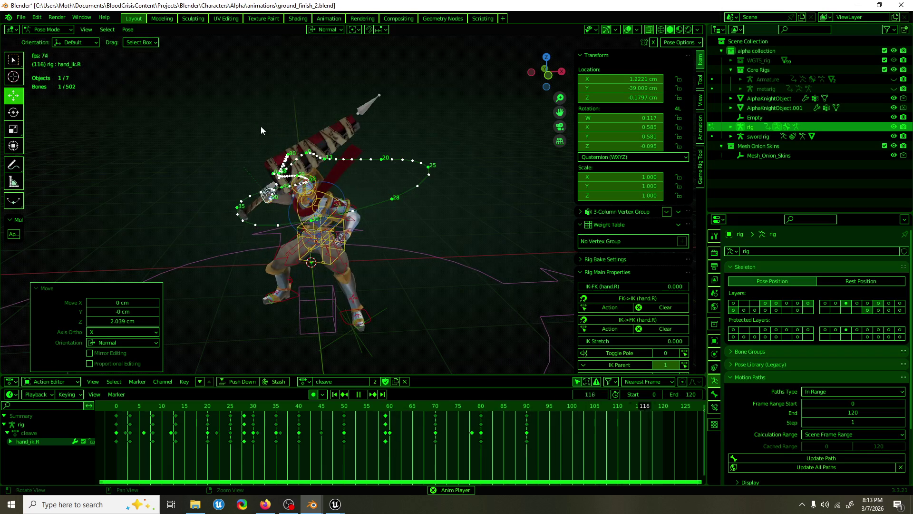
middle_drag(259, 124, 452, 150)
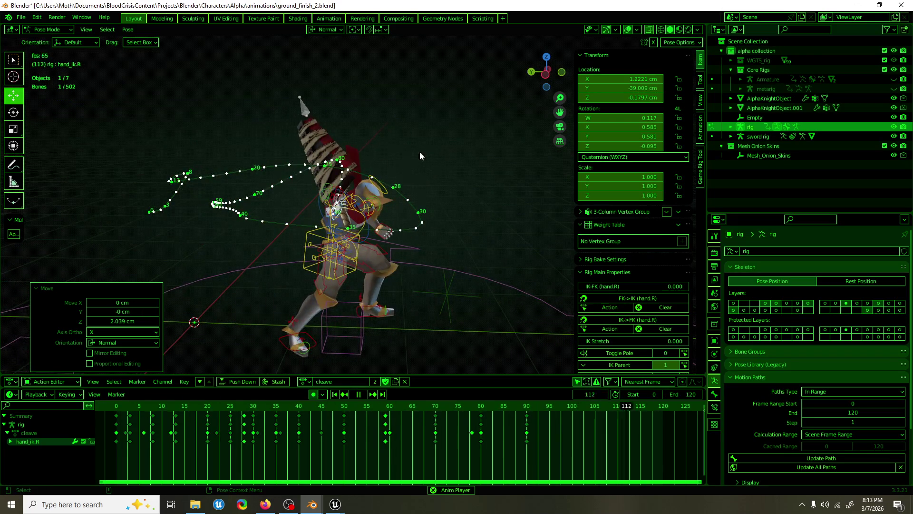
Key hand_ik.R at frame 70.
key(space)
mouse_move(295, 195)
middle_down()
mouse_move(282, 198)
mouse_move(304, 214)
middle_up()
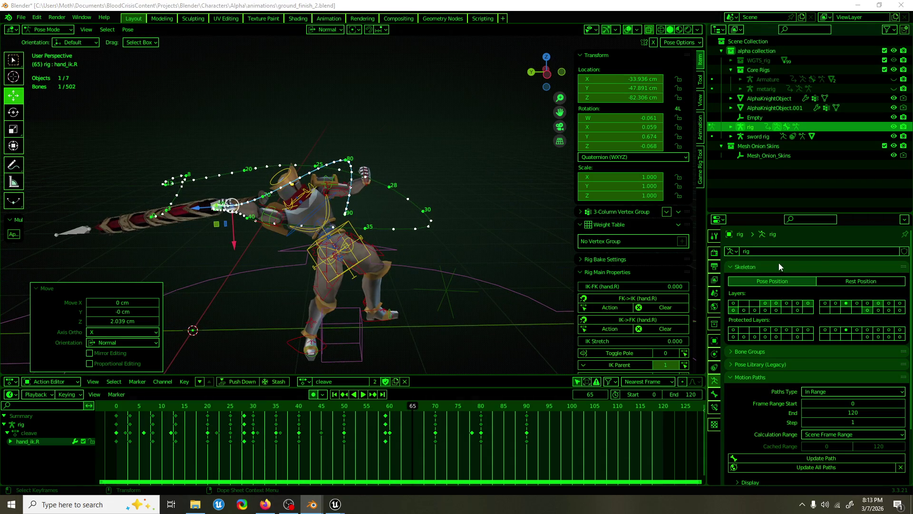
mouse_move(426, 286)
middle_down()
mouse_move(387, 287)
mouse_move(414, 291)
middle_up()
drag(412, 406, 355, 406)
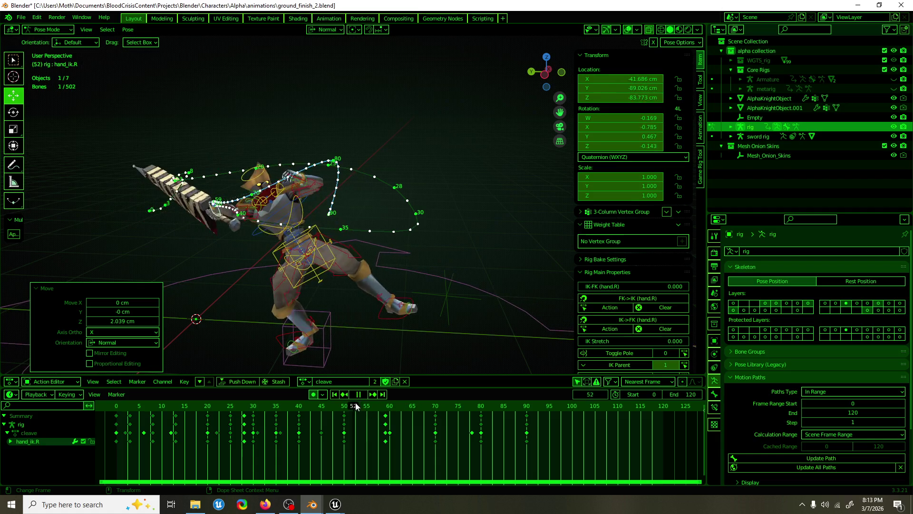
key(space)
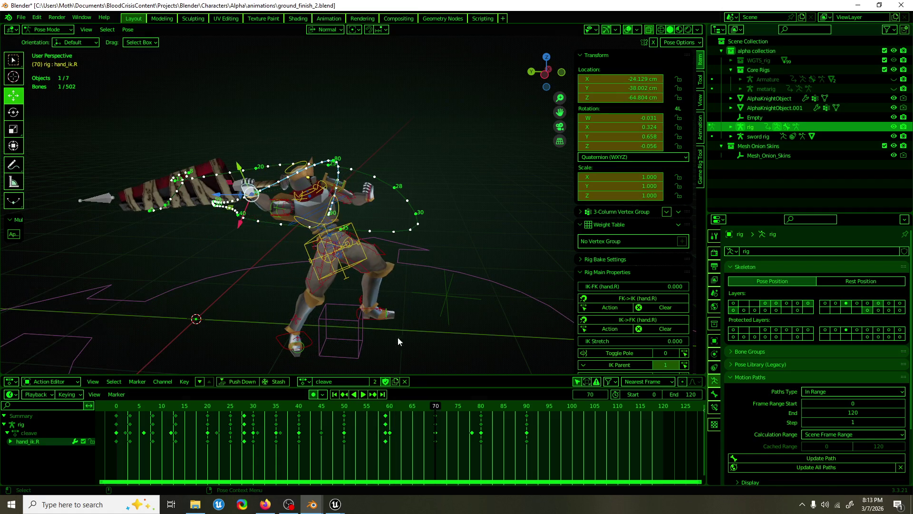
key(r)
alt+middle_drag(348, 265, 288, 171)
key(i)
key(space)
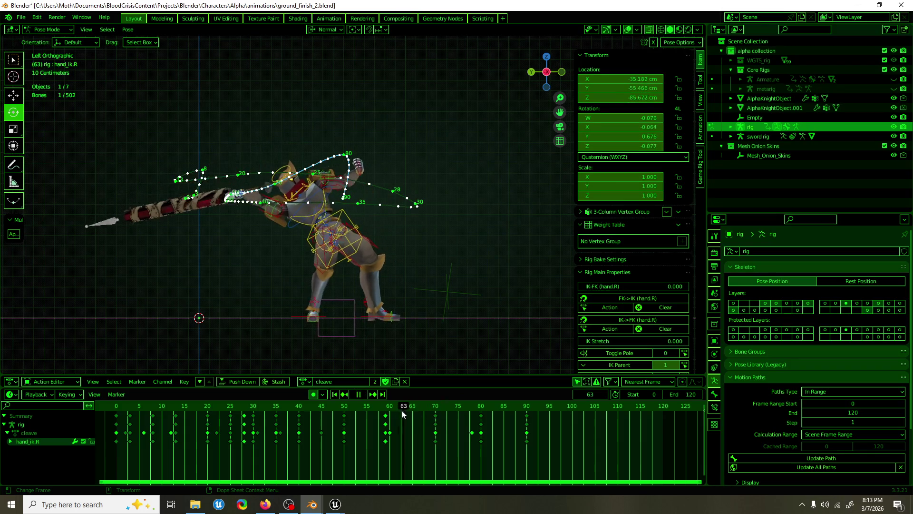
Rotate hand_ik.R at frame 80 to tilt the sword.
drag(444, 416, 480, 420)
key(space)
key(r)
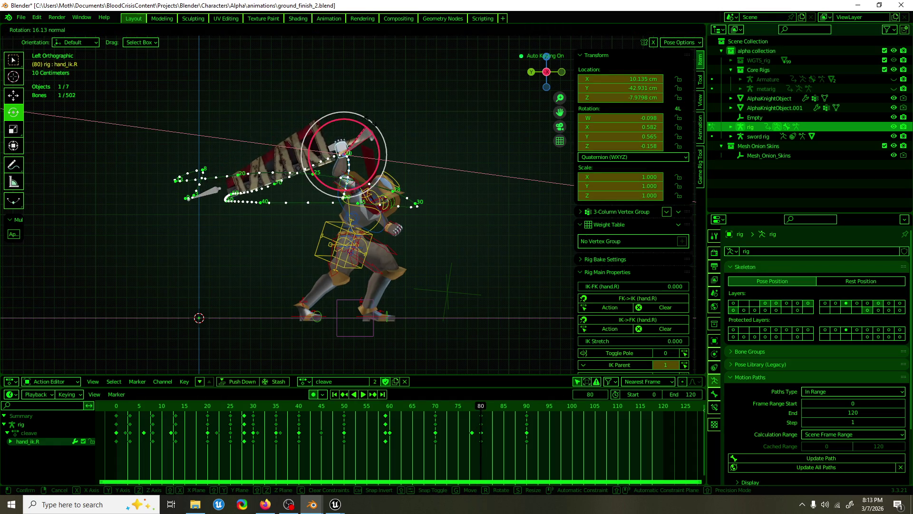
click(371, 122)
key(space)
Rotate hand_ik.R −9.28° about view Z near frame 70 and play to check it.
mouse_move(509, 408)
mouse_down()
mouse_move(398, 410)
mouse_move(443, 411)
mouse_move(435, 409)
mouse_up()
key(r)
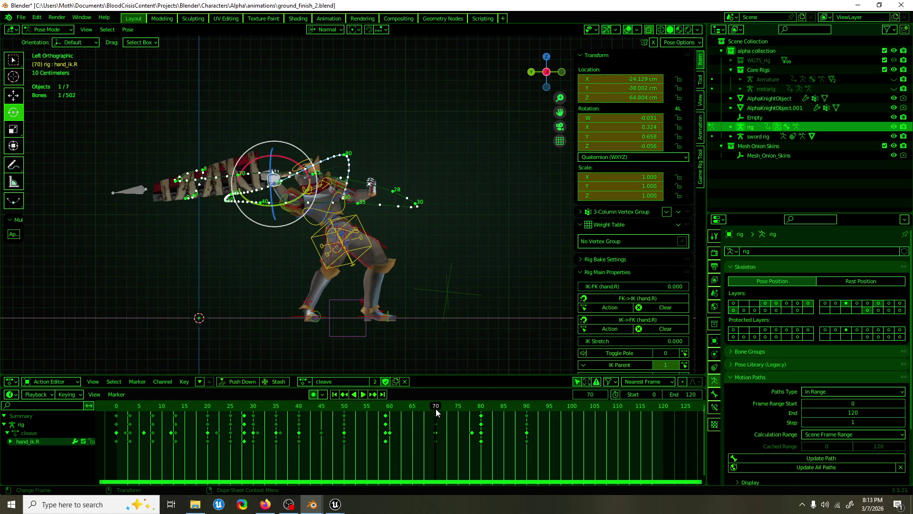
click(309, 146)
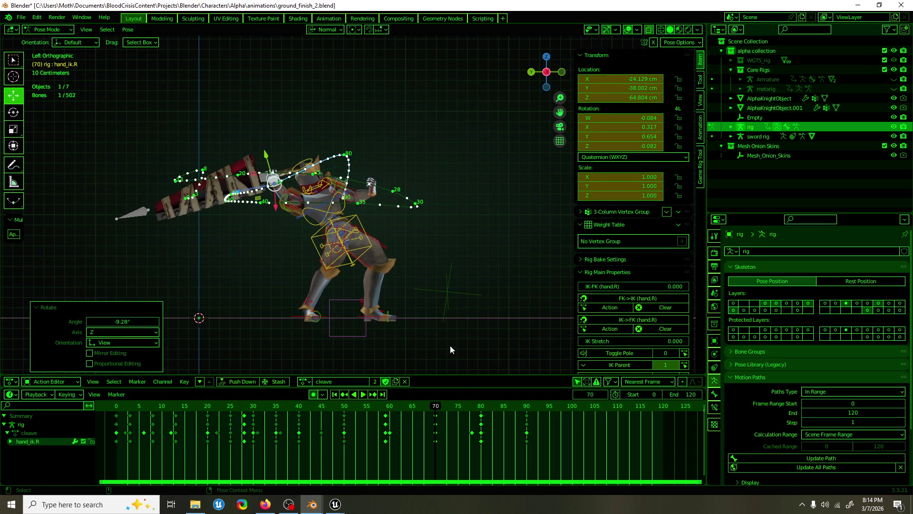
key(space)
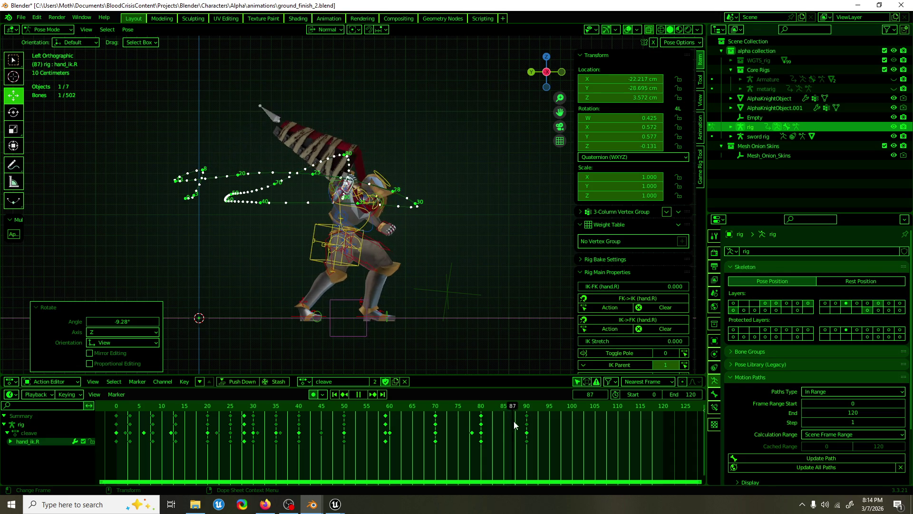
key(space)
mouse_move(462, 329)
middle_down()
mouse_move(370, 334)
mouse_move(395, 333)
middle_up()
click(324, 194)
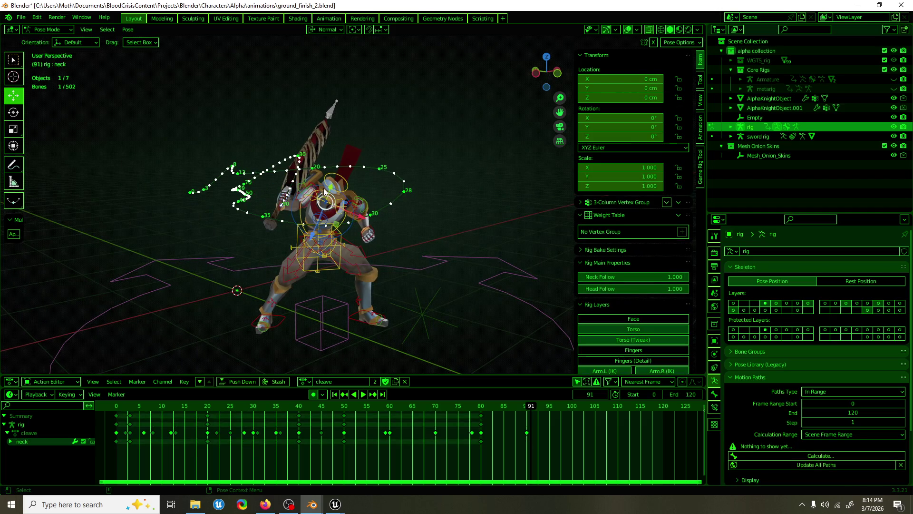
Duplicate shoulder.R's frame-0 keys to frame 90.
click(527, 407)
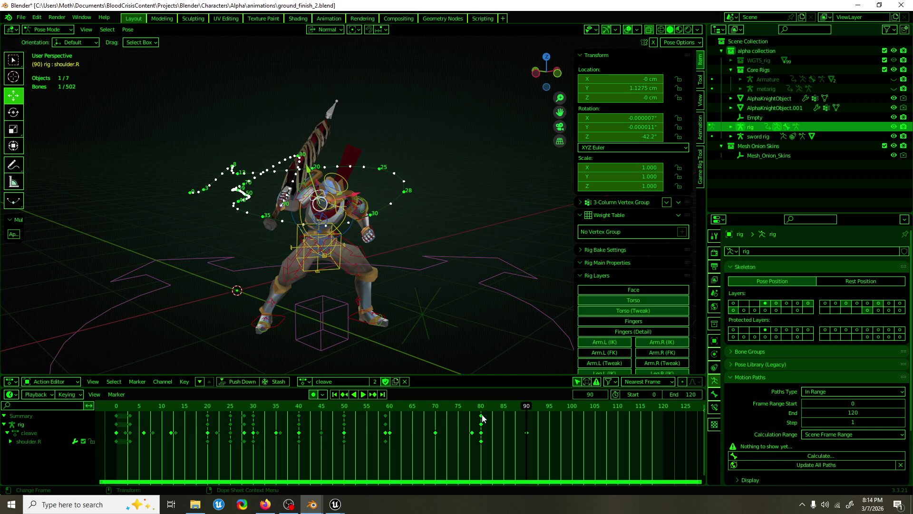
key(shift+d)
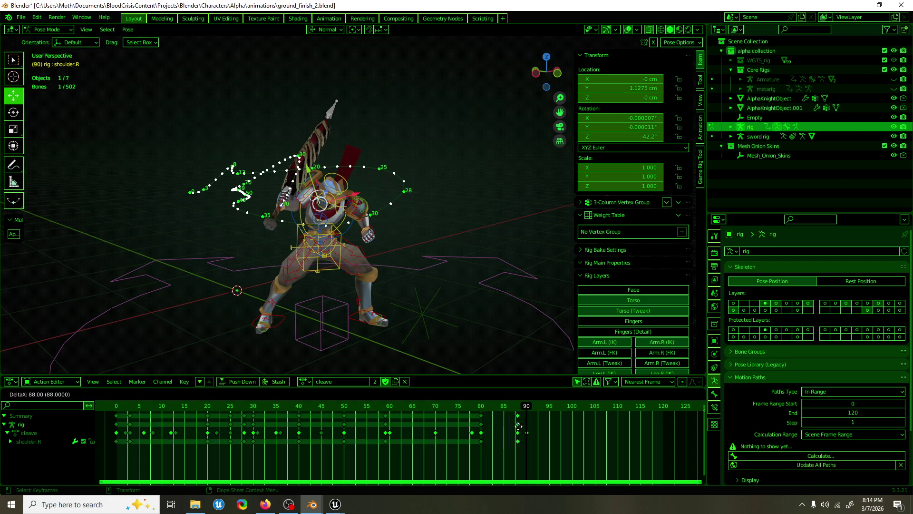
click(527, 428)
middle_drag(346, 289, 304, 247)
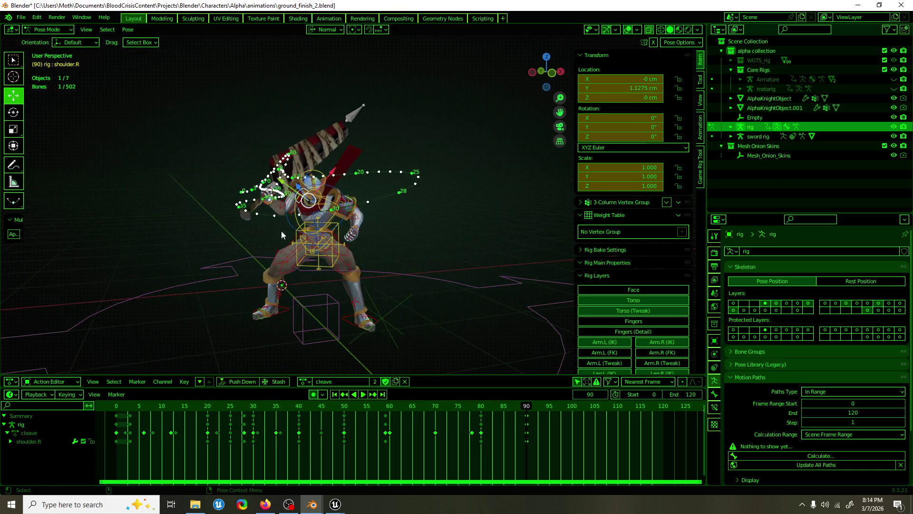
scroll(266, 212, up, 3)
Copy the chest and box-selected torso and arm bones' frame-0 keys to frame 90.
click(251, 217)
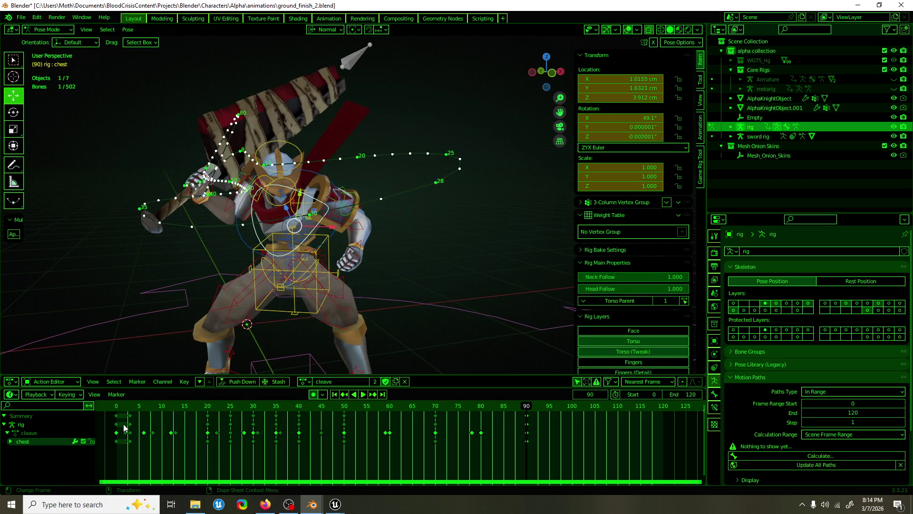
drag(118, 420, 527, 422)
key(KP_1)
mouse_move(473, 75)
mouse_down()
mouse_move(214, 221)
mouse_move(198, 221)
mouse_move(190, 242)
mouse_up()
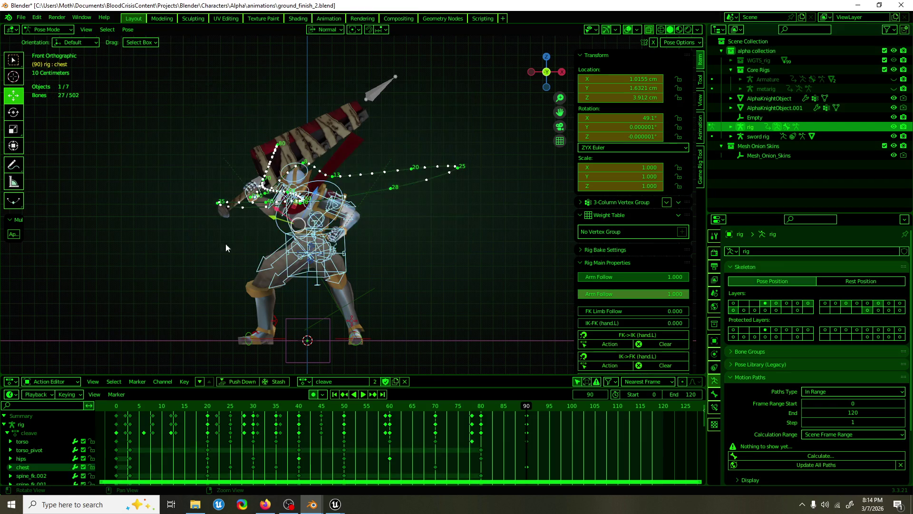
middle_drag(219, 242, 288, 269)
mouse_move(117, 417)
mouse_down()
mouse_move(560, 428)
mouse_move(527, 435)
mouse_up()
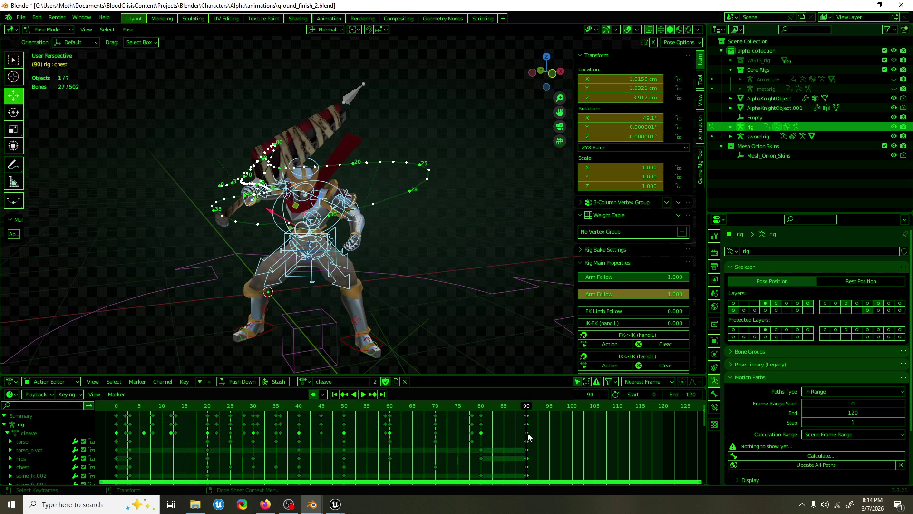
mouse_move(419, 328)
middle_down()
mouse_move(412, 325)
mouse_move(463, 324)
mouse_move(381, 322)
mouse_move(458, 318)
mouse_move(432, 307)
middle_up()
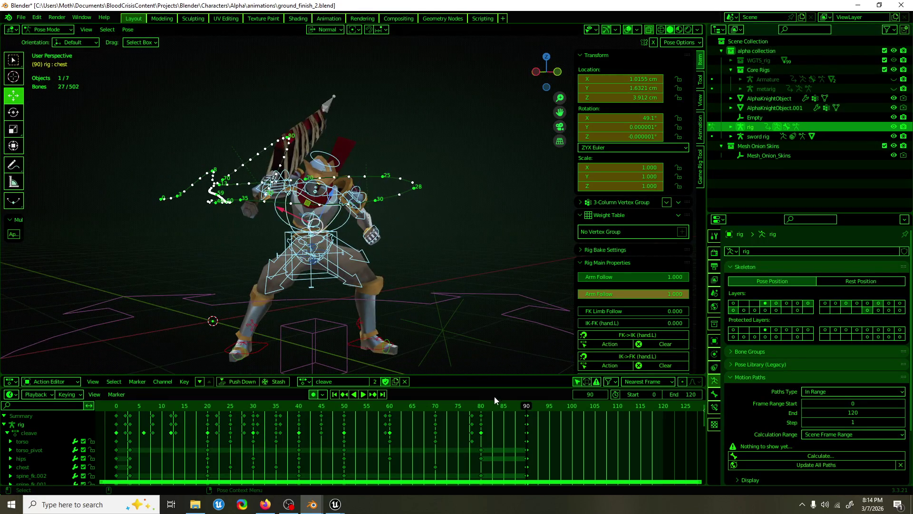
Play the cleave to review the return, checking the chest's 49.1° X rotation at frame 90.
key(space)
click(499, 408)
key(Escape)
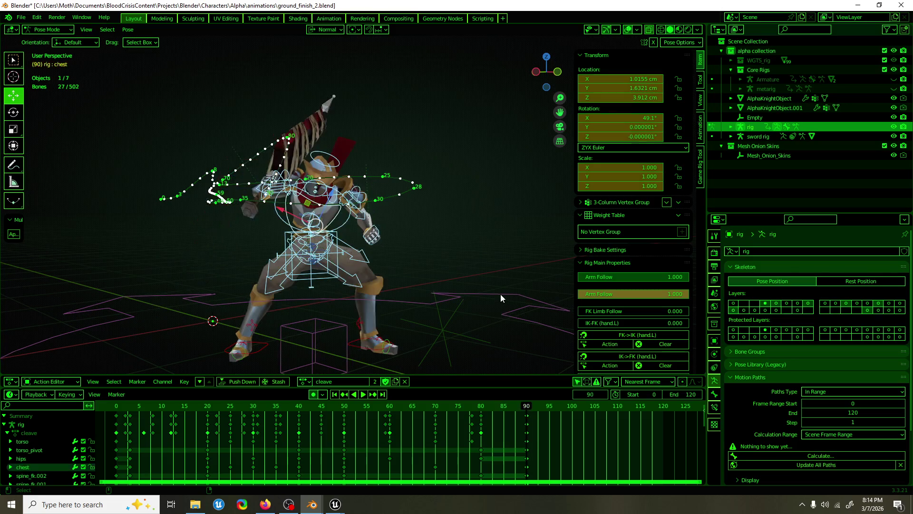
click(501, 294)
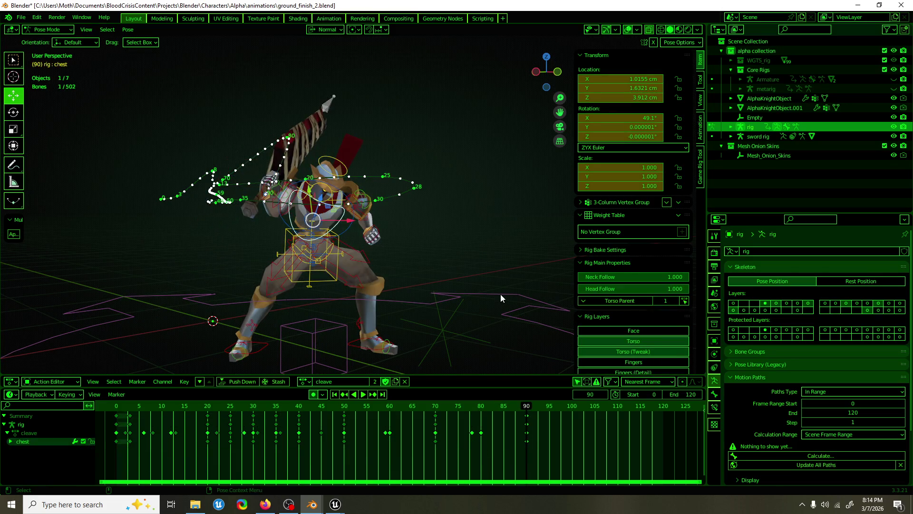
middle_drag(501, 295, 536, 380)
key(space)
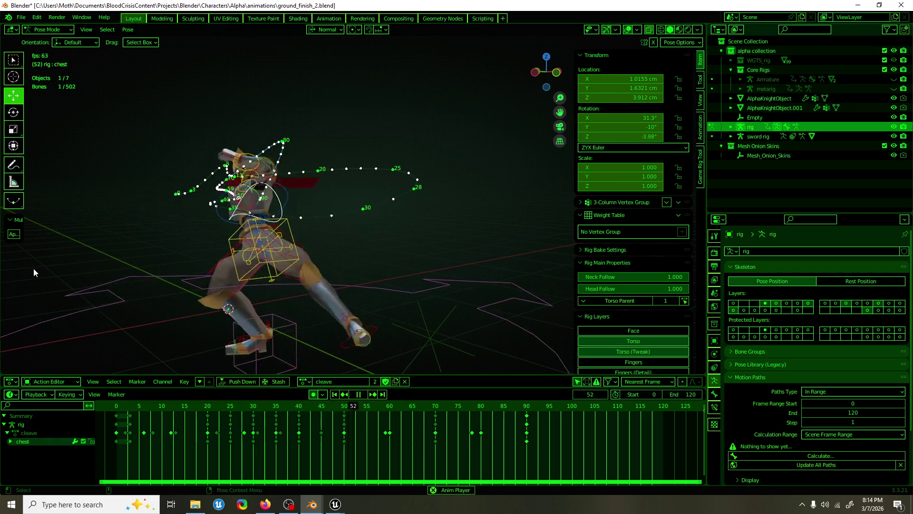
Save ground_finish_2.blend and stop the playback.
middle_drag(226, 261, 307, 269)
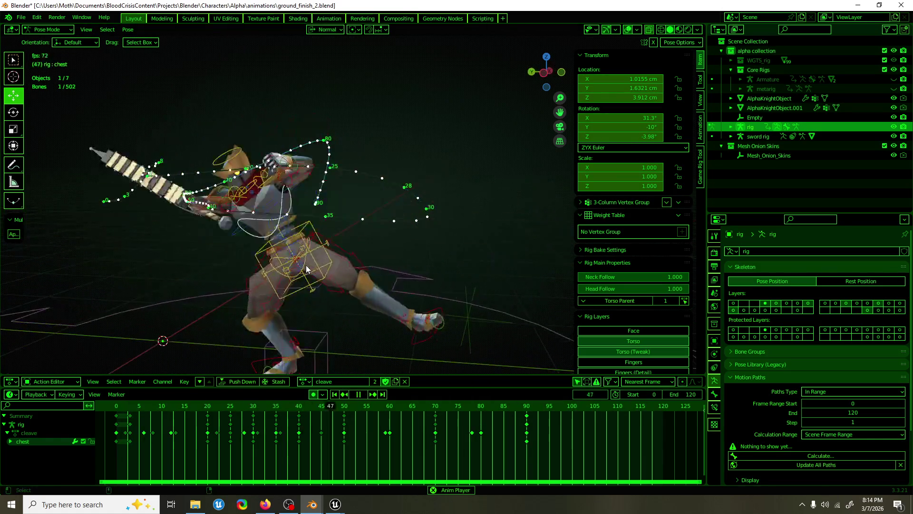
key(ctrl+s)
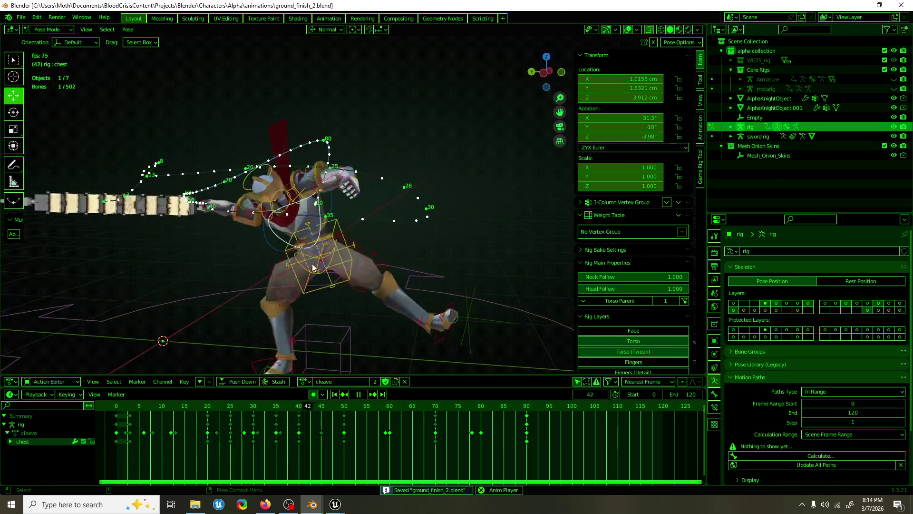
key(Escape)
Select the torso control at frame 70 and set rotation orientation to Gimbal.
click(293, 253)
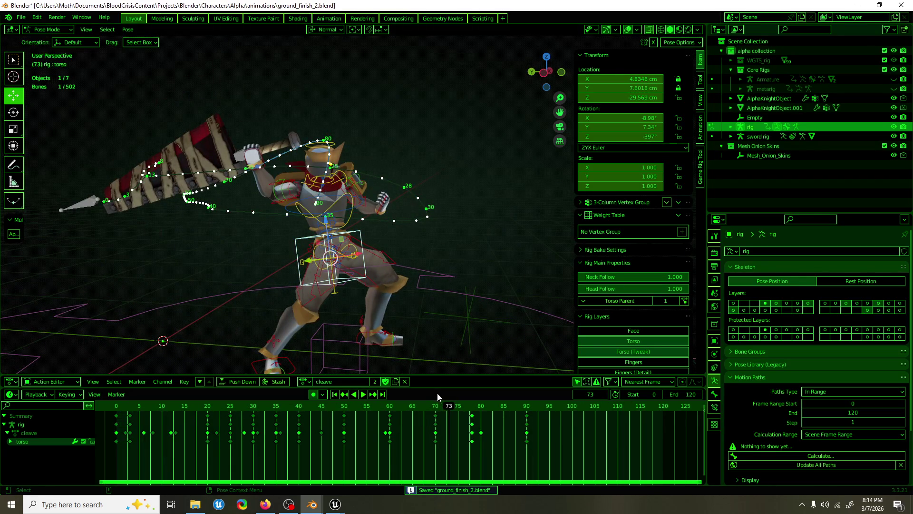
key(space)
click(368, 411)
mouse_move(369, 411)
mouse_down()
mouse_move(447, 412)
mouse_move(437, 412)
mouse_up()
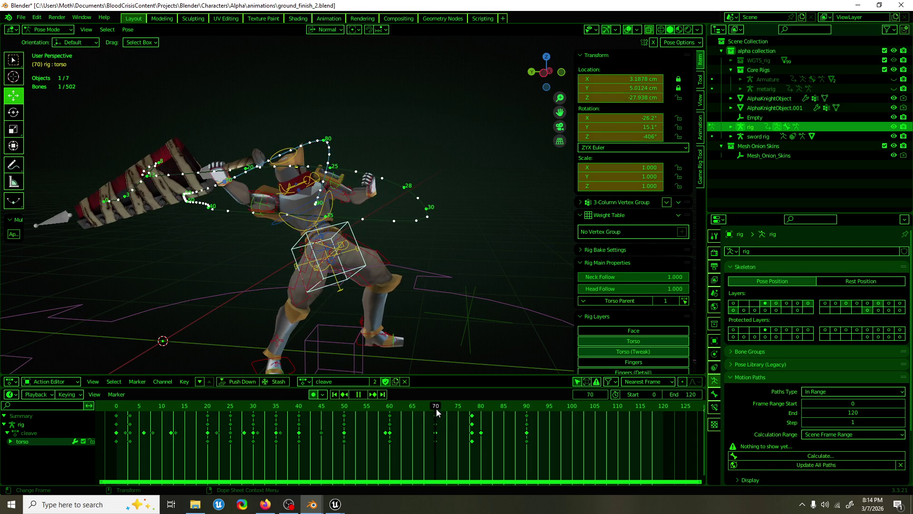
key(shift+space)
key(r)
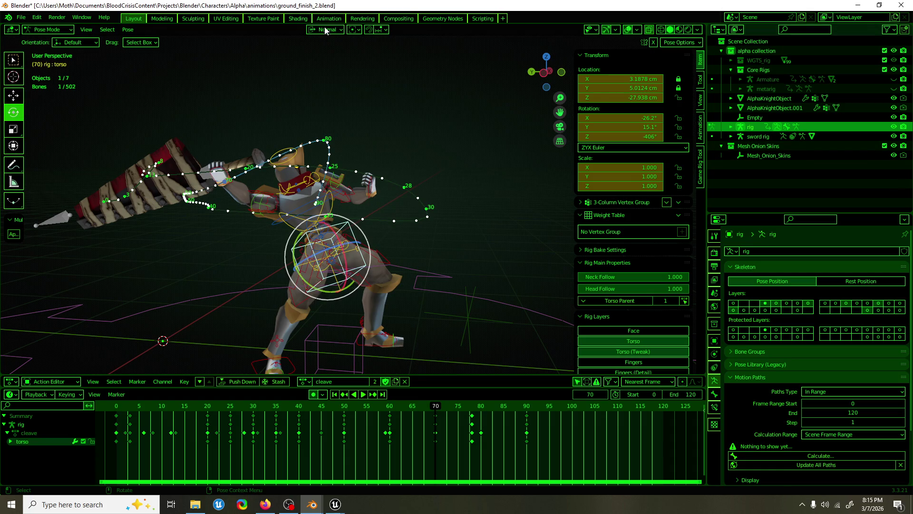
click(327, 29)
click(331, 87)
Review the cleave playback and save ground_finish_2.blend again.
middle_drag(342, 210, 380, 217)
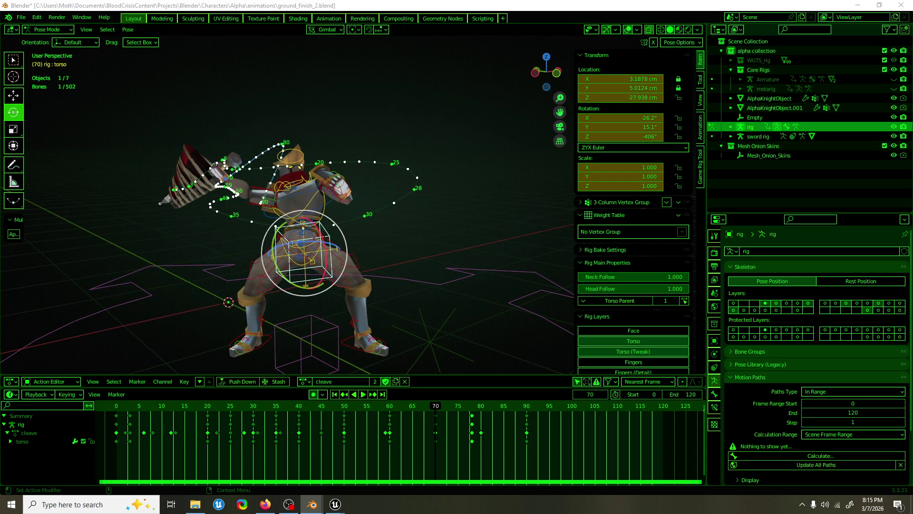
key(space)
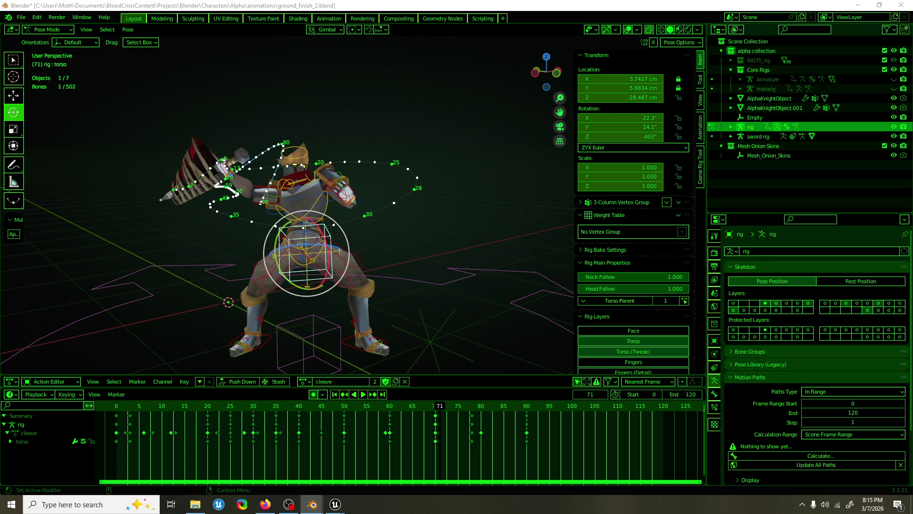
key(space)
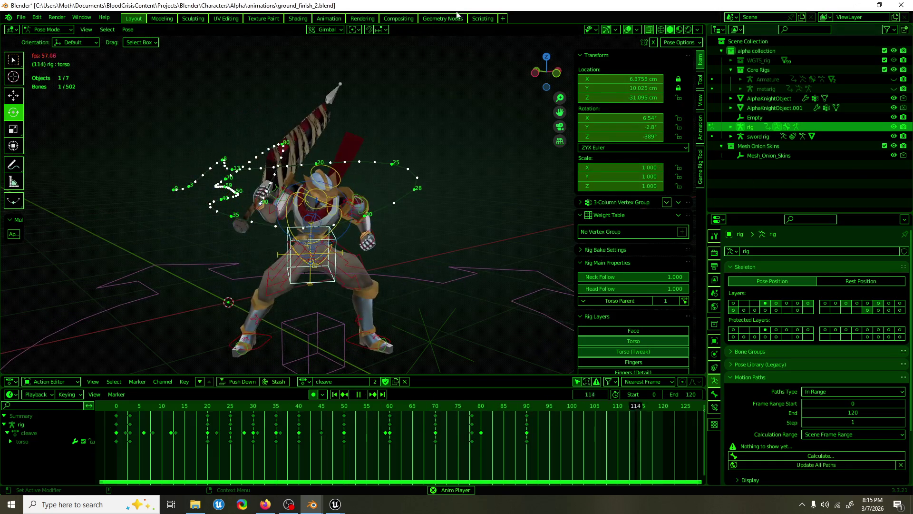
scroll(409, 176, down, 5)
middle_drag(410, 176, 444, 176)
scroll(443, 176, up, 3)
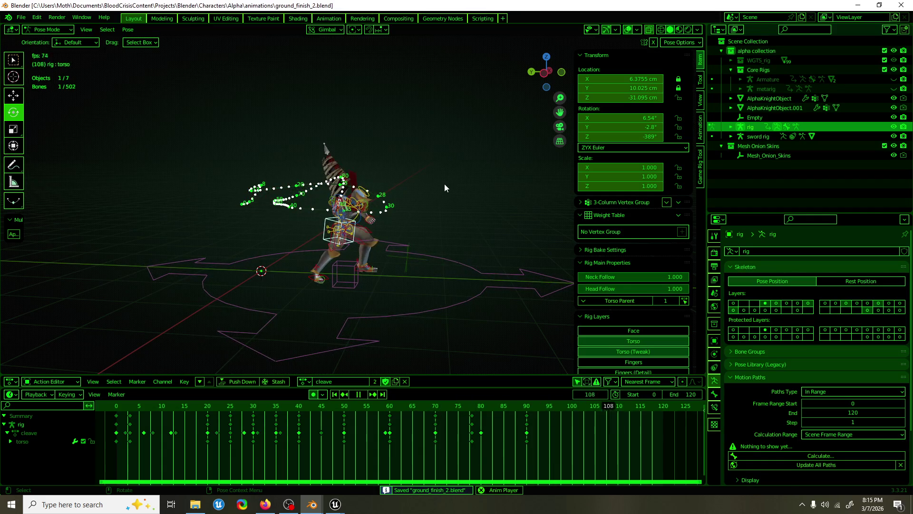
key(ctrl+s)
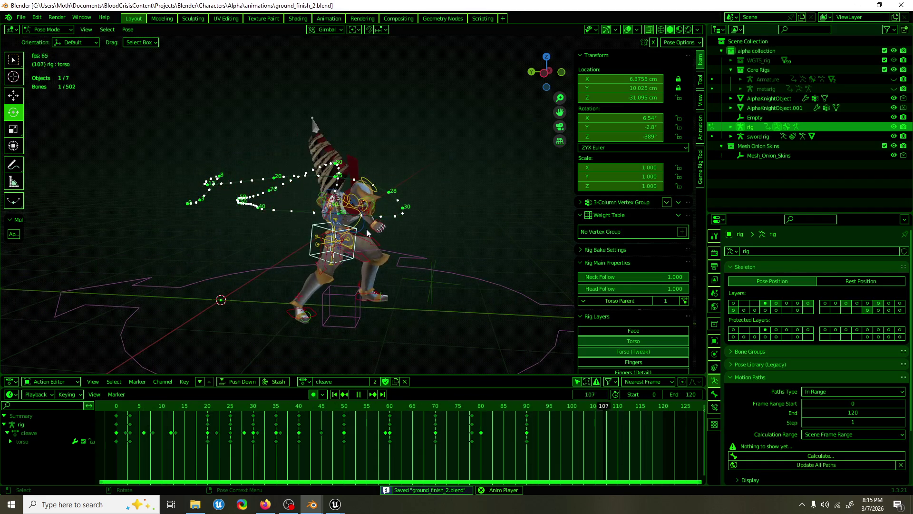
click(366, 229)
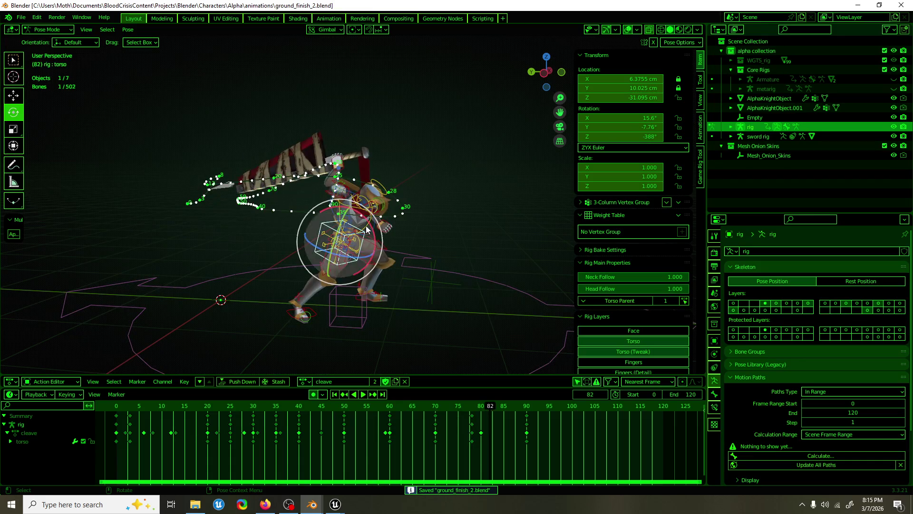
Raise hand_ik.R and the sword at frame 70 in side orthographic view, then play.
key(Escape)
key(space)
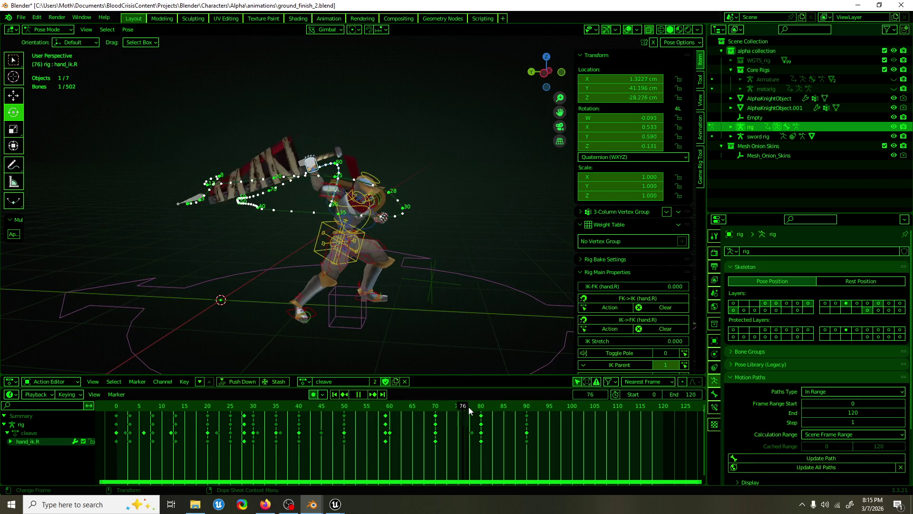
mouse_move(317, 414)
mouse_down()
mouse_move(467, 411)
mouse_move(436, 412)
mouse_up()
key(ctrl+KP_3)
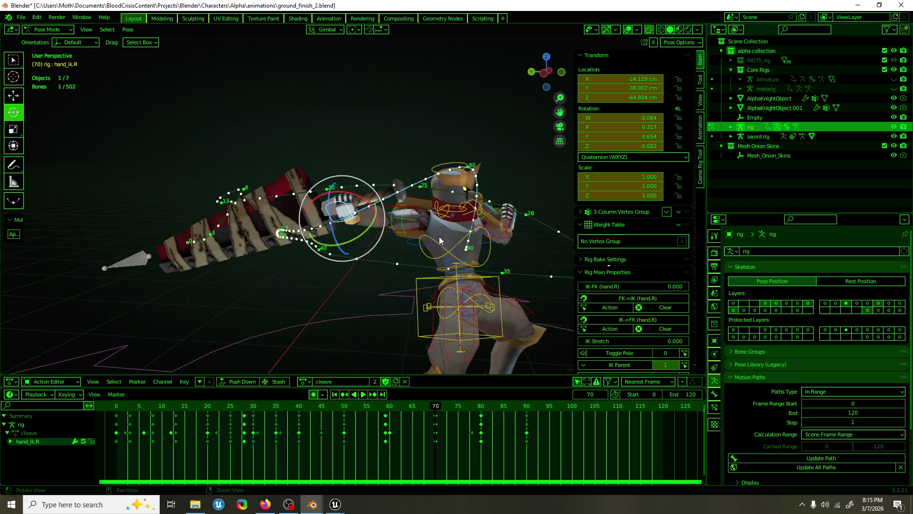
key(shift+space)
key(g)
drag(364, 211, 395, 178)
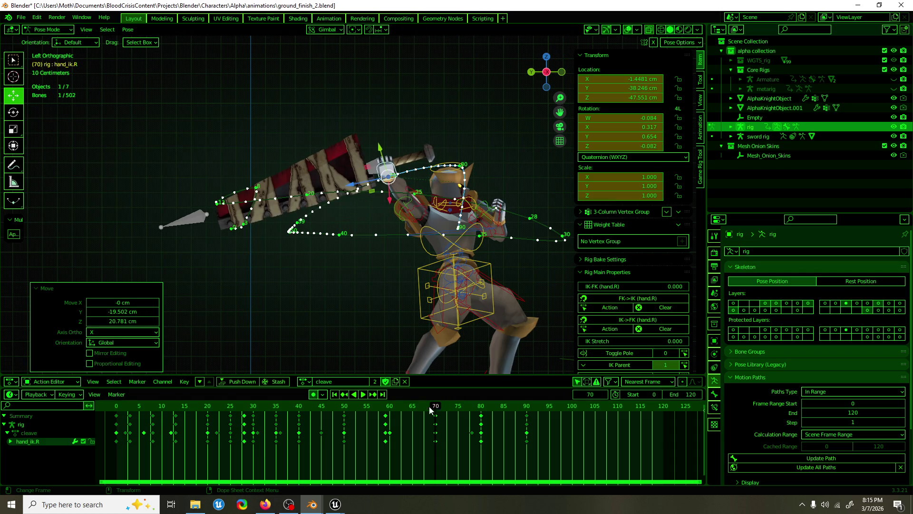
key(space)
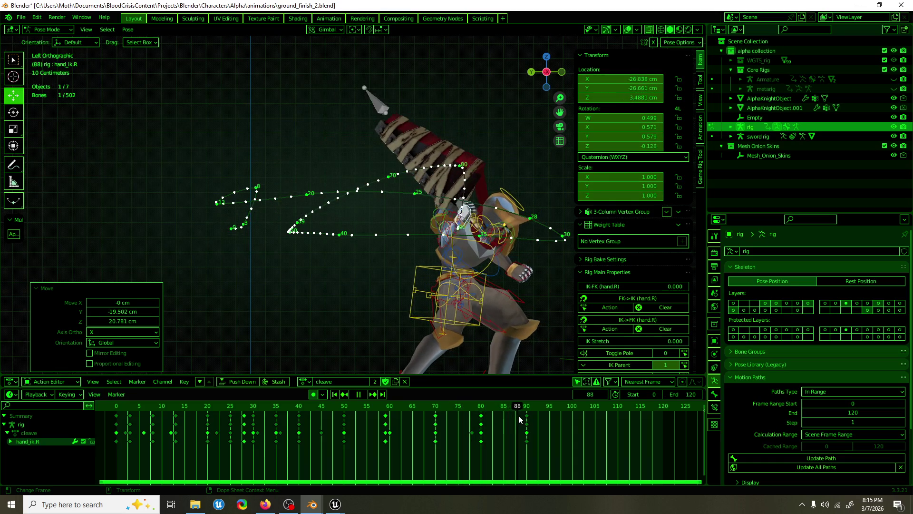
Select the upper-body bones, excluding root, feet and floor cube, and shift their frame-0 keys toward frame 86.
middle_drag(456, 304, 409, 328)
key(space)
scroll(485, 295, down, 3)
mouse_move(485, 295)
middle_down()
mouse_move(459, 269)
mouse_move(439, 276)
middle_up()
key(a)
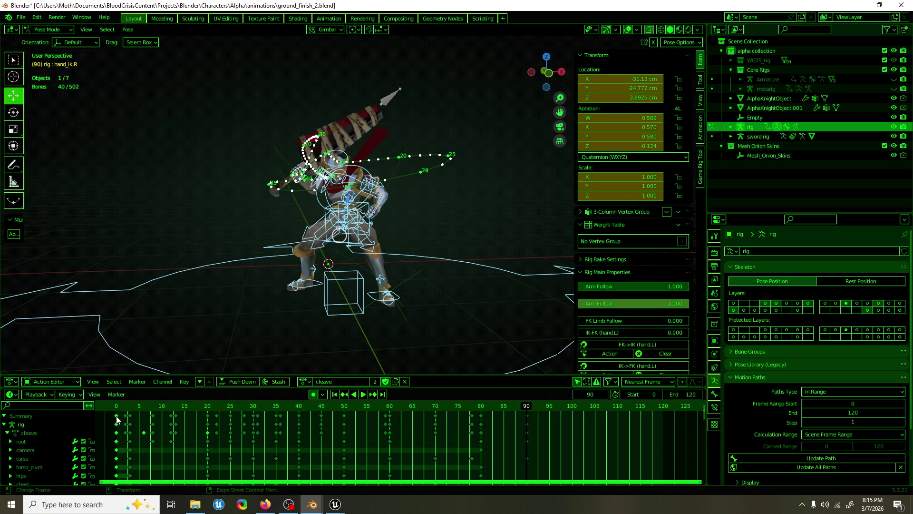
ctrl+drag(245, 280, 245, 280)
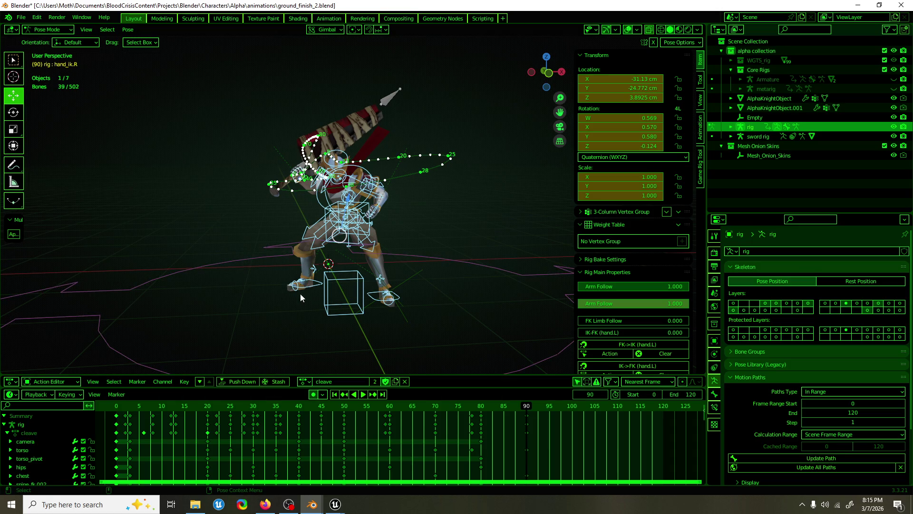
mouse_move(312, 293)
middle_down()
mouse_move(312, 303)
mouse_move(313, 284)
middle_up()
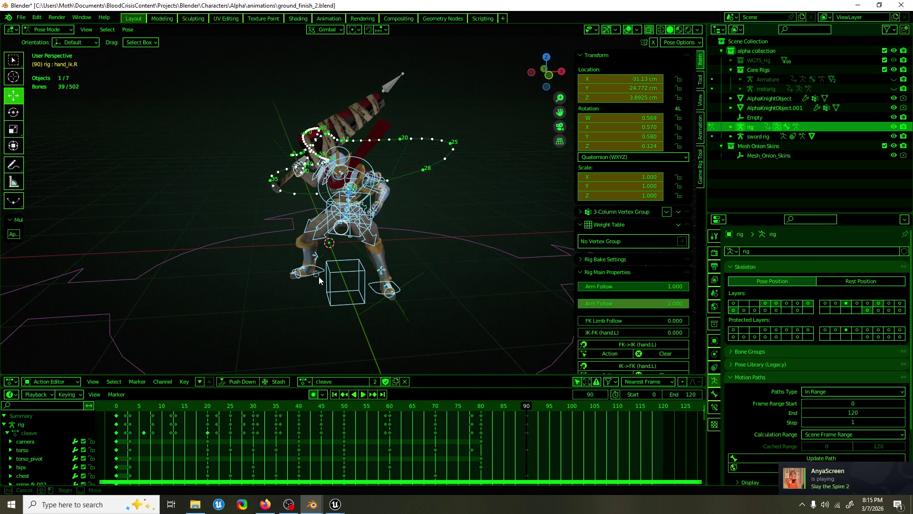
mouse_move(400, 312)
ctrl+mouse_down()
mouse_move(281, 264)
mouse_move(282, 249)
ctrl+mouse_up()
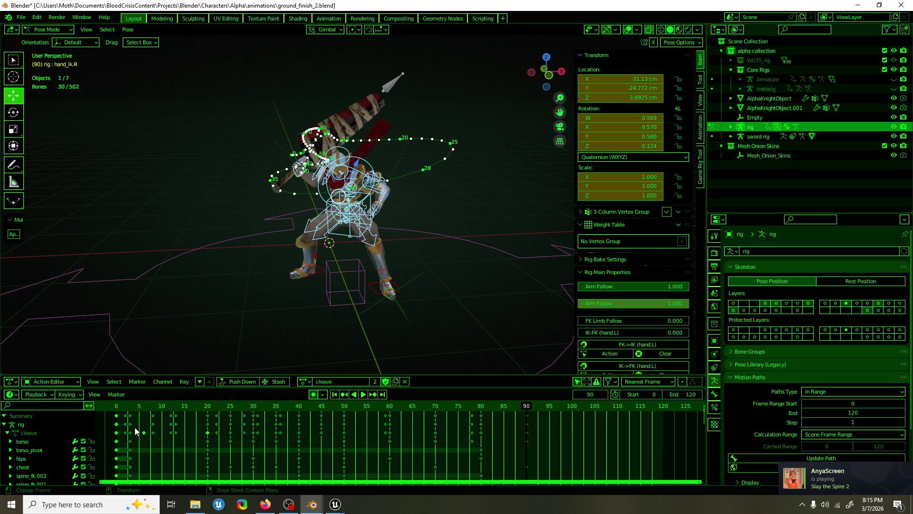
drag(116, 419, 523, 426)
click(342, 230)
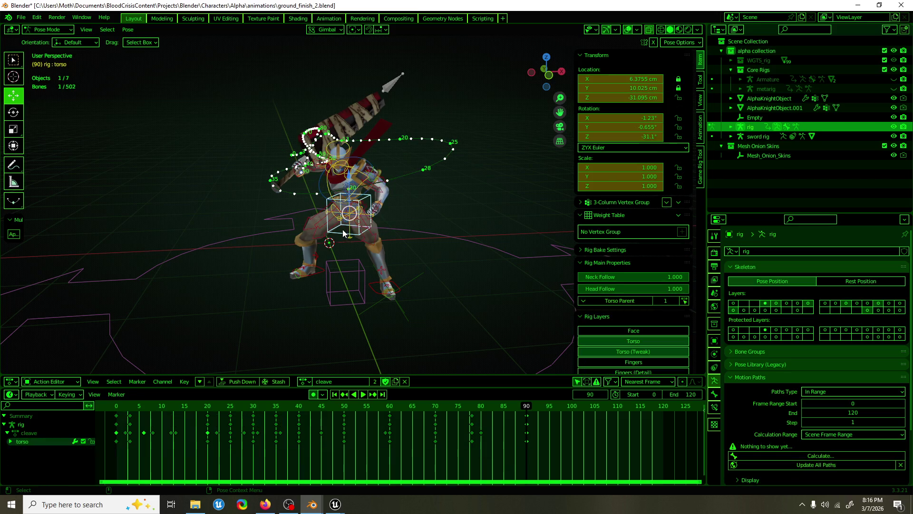
Twist the torso bone around its vertical axis, briefly previewing the playback.
scroll(354, 245, up, 3)
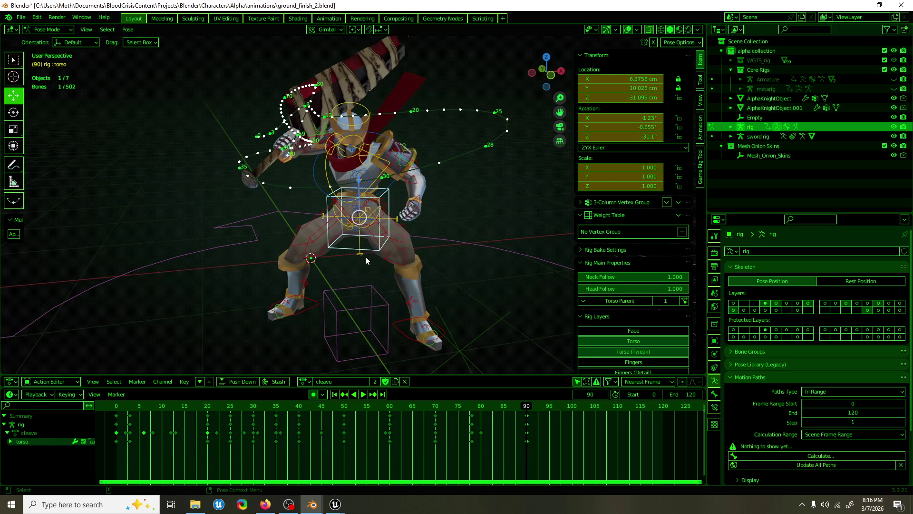
key(shift+space)
key(r)
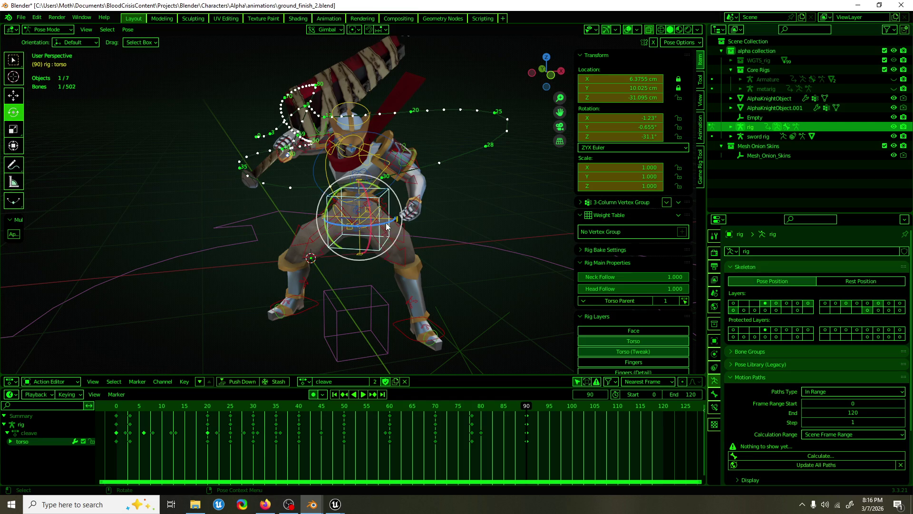
key(space)
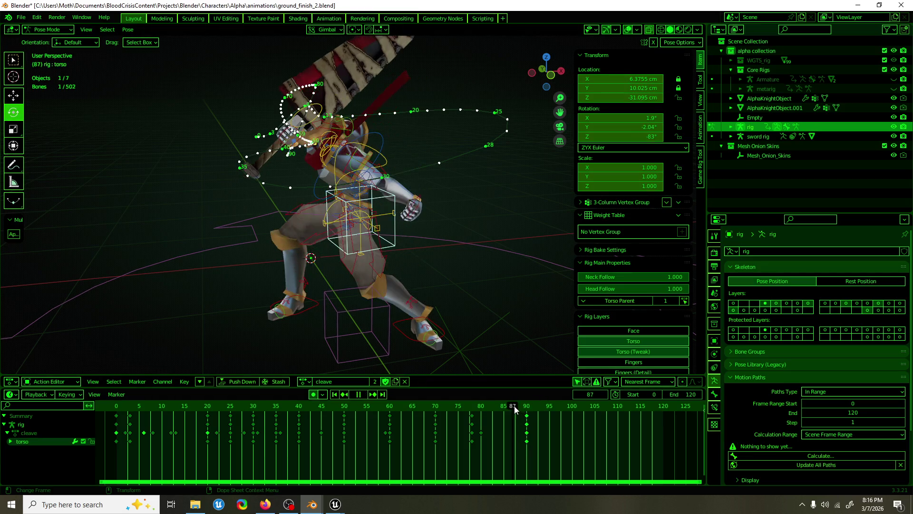
key(space)
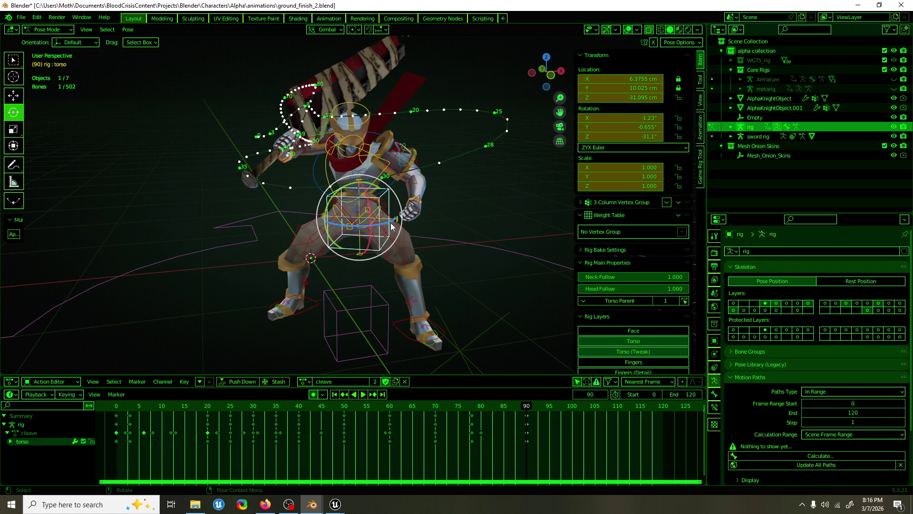
mouse_move(390, 225)
mouse_down()
mouse_move(352, 267)
mouse_move(309, 214)
mouse_move(361, 167)
mouse_move(409, 230)
mouse_up()
drag(200, 329, 200, 329)
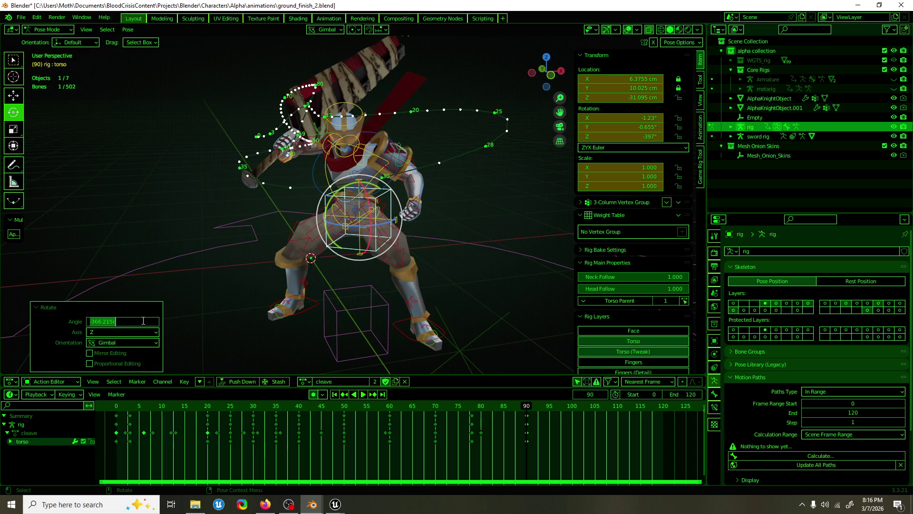
text(-360)
key(Return)
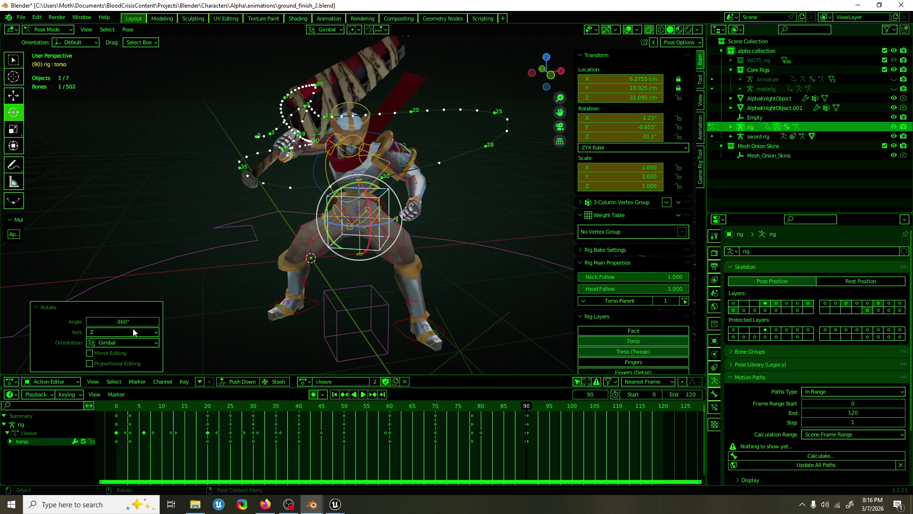
Review frames 77–90 and shift the selected upper-body keyframes to frame 89.
mouse_move(526, 408)
mouse_down()
mouse_move(428, 409)
mouse_move(526, 410)
mouse_up()
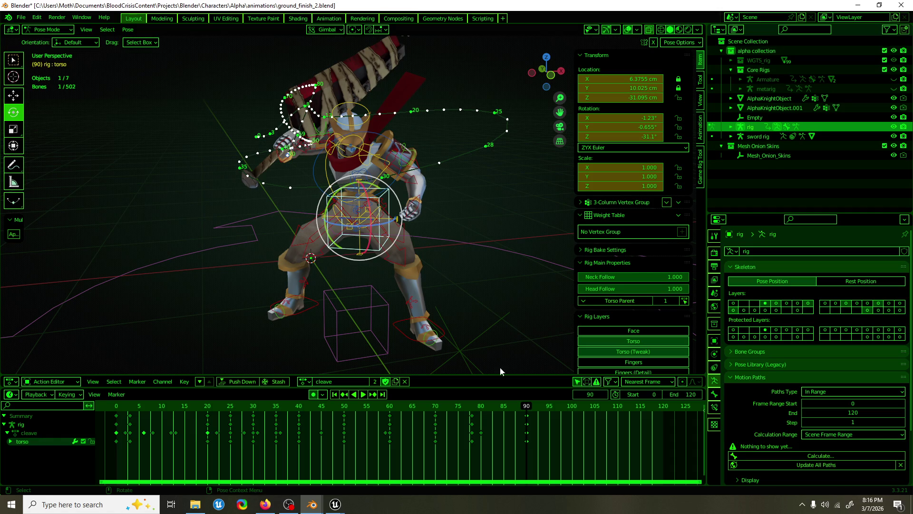
key(space)
key(Escape)
key(a)
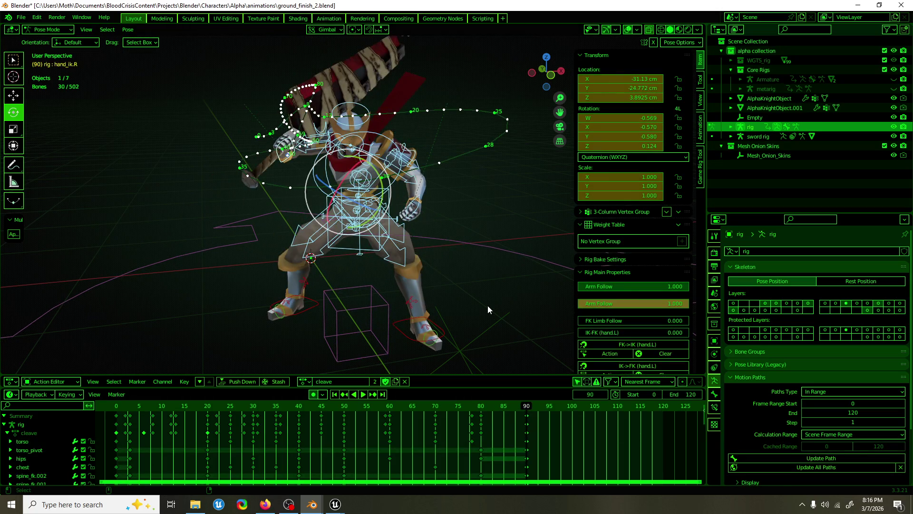
mouse_move(523, 408)
mouse_down()
mouse_move(493, 414)
mouse_move(527, 408)
mouse_move(480, 407)
mouse_move(527, 407)
mouse_up()
click(481, 408)
key(g)
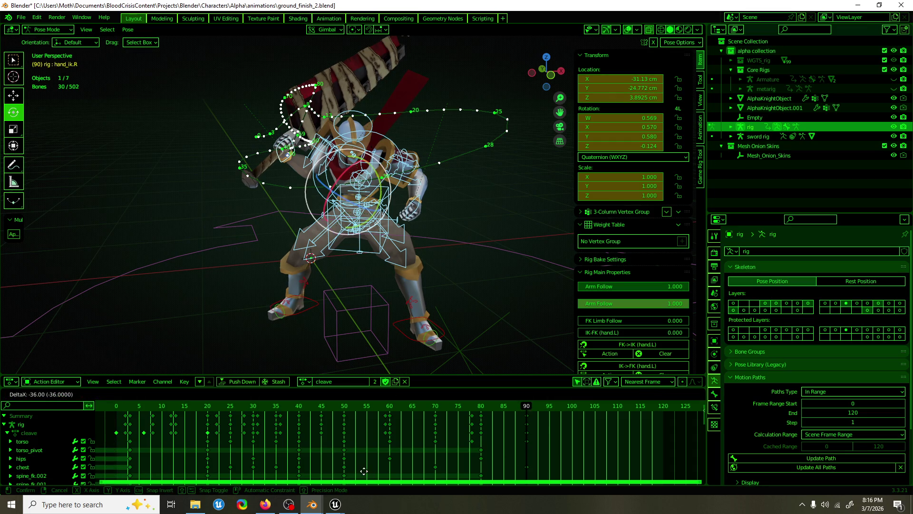
click(167, 431)
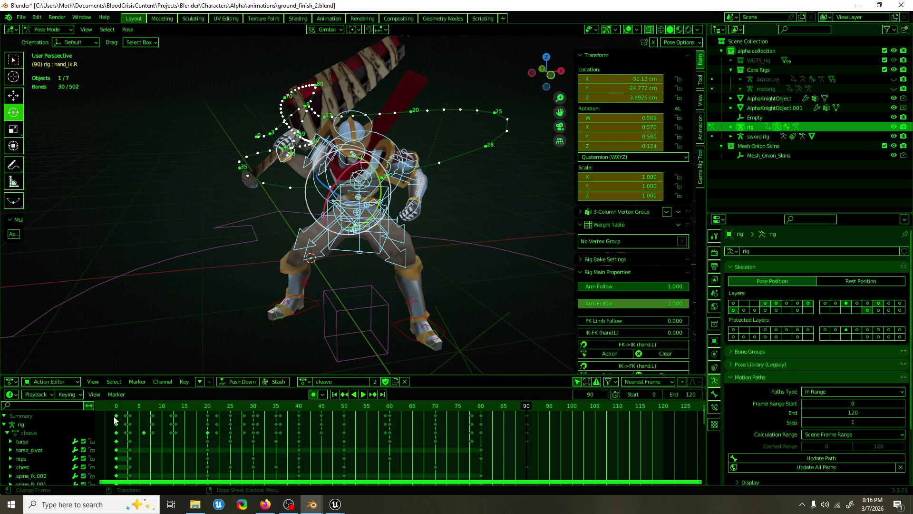
drag(115, 420, 522, 437)
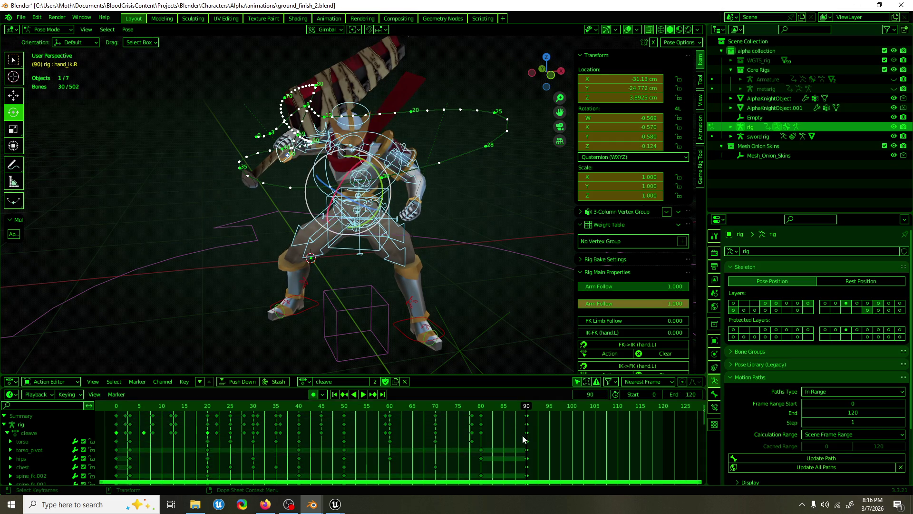
Set the torso bone's Z rotation to -31.1°, undoing a stray Y-rotation lean.
click(366, 253)
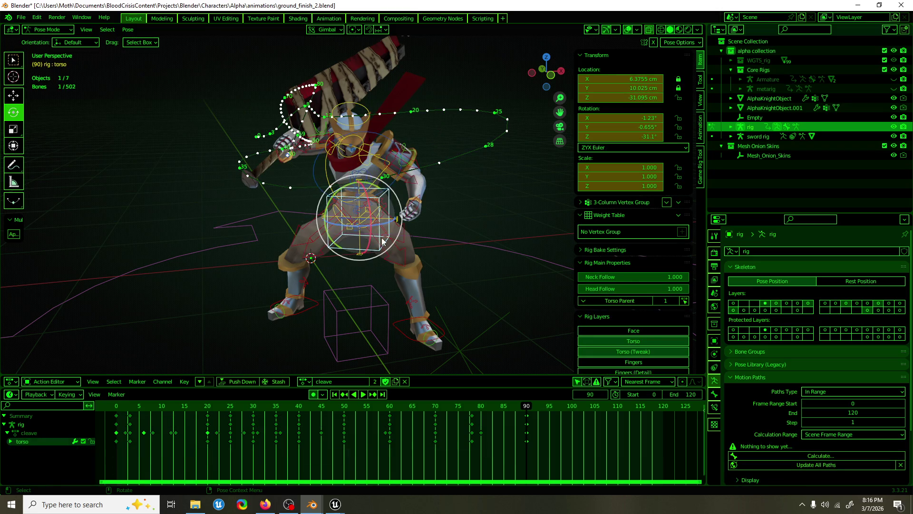
drag(600, 128, 623, 128)
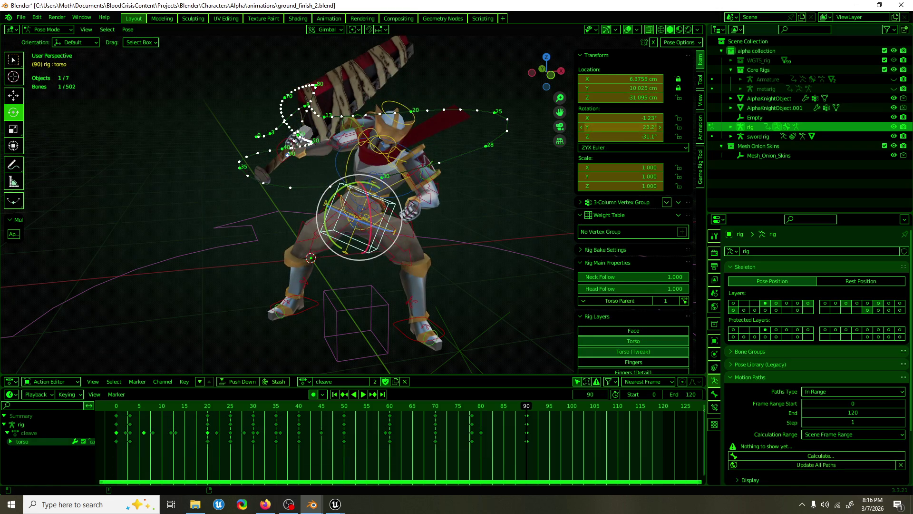
key(Escape)
key(ctrl+z)
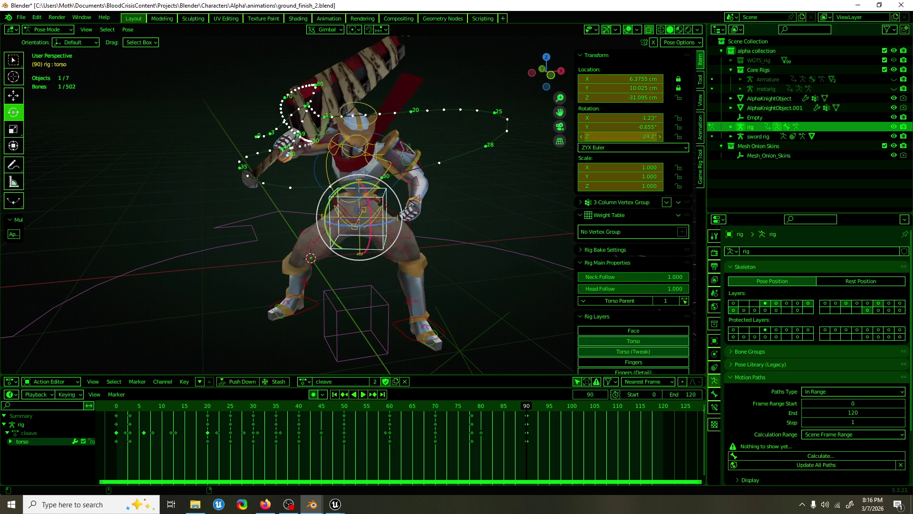
drag(618, 137, 593, 208)
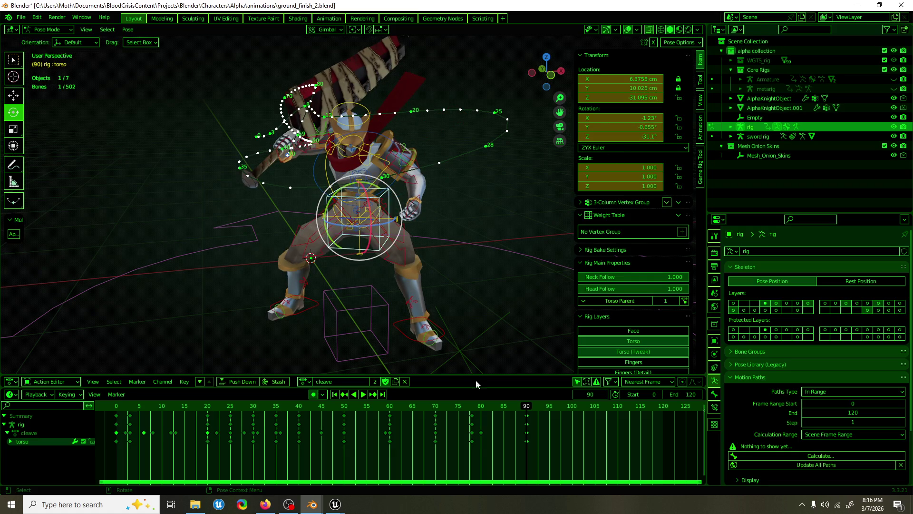
mouse_move(619, 136)
mouse_down()
mouse_move(628, 137)
mouse_move(578, 136)
mouse_move(589, 157)
mouse_up()
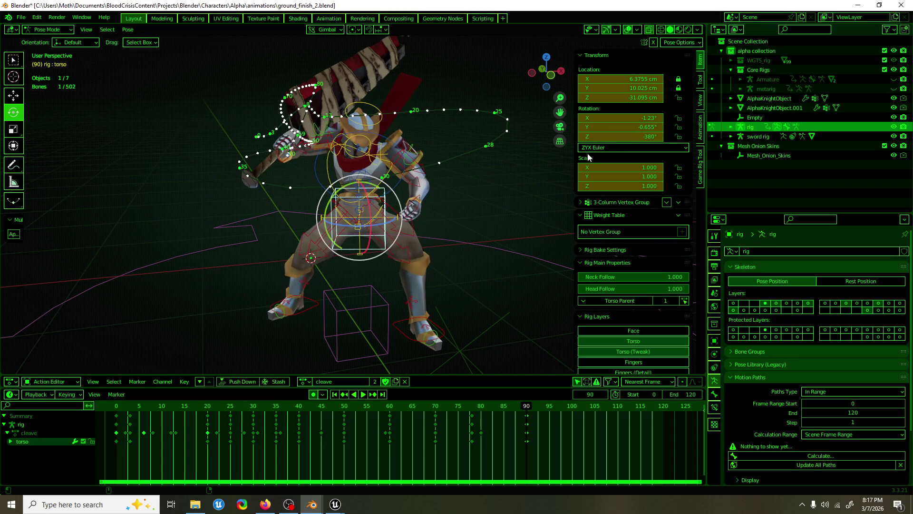
key(ctrl+z)
click(632, 137)
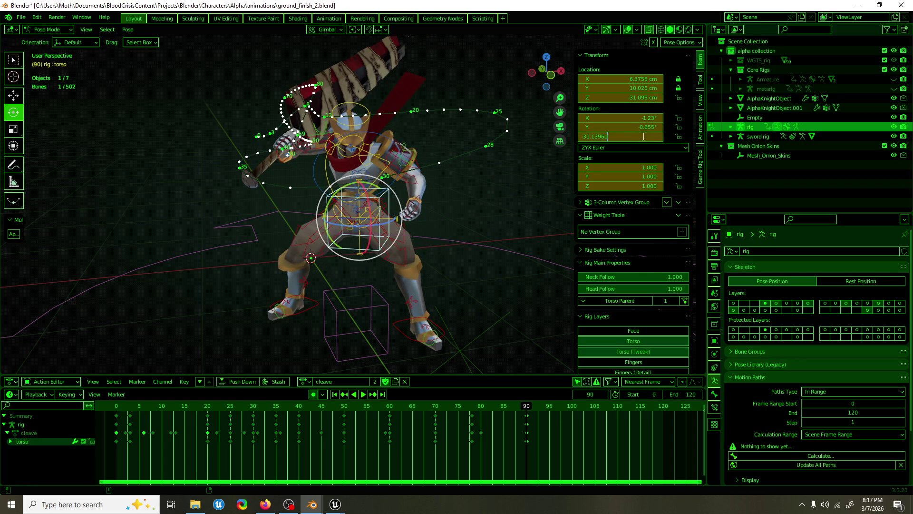
key(Return)
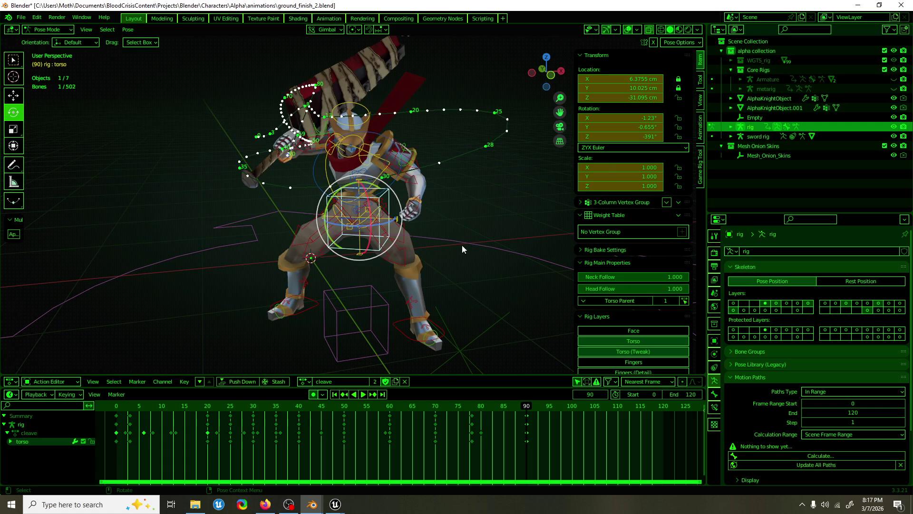
click(117, 412)
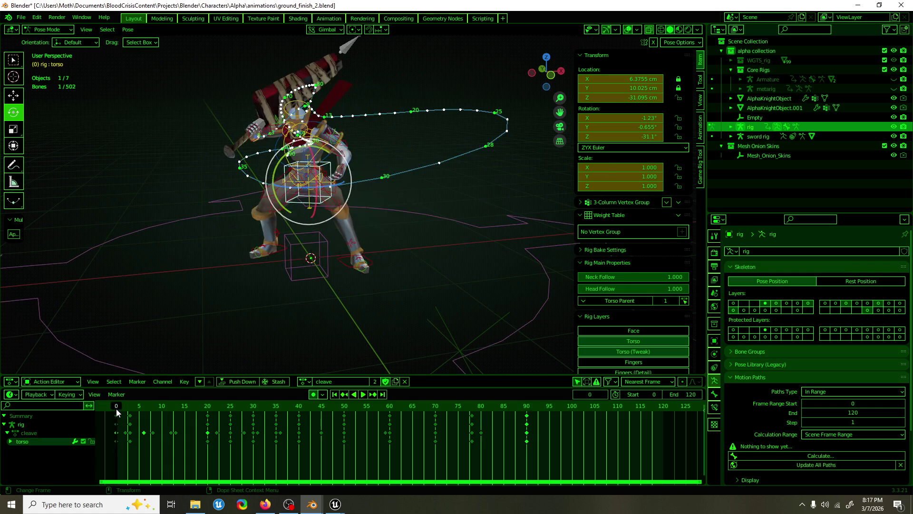
Compare the poses at frames 0 and 90, then save ground_finish_2.blend.
mouse_move(361, 264)
middle_down()
mouse_move(457, 252)
mouse_move(378, 270)
middle_up()
click(527, 410)
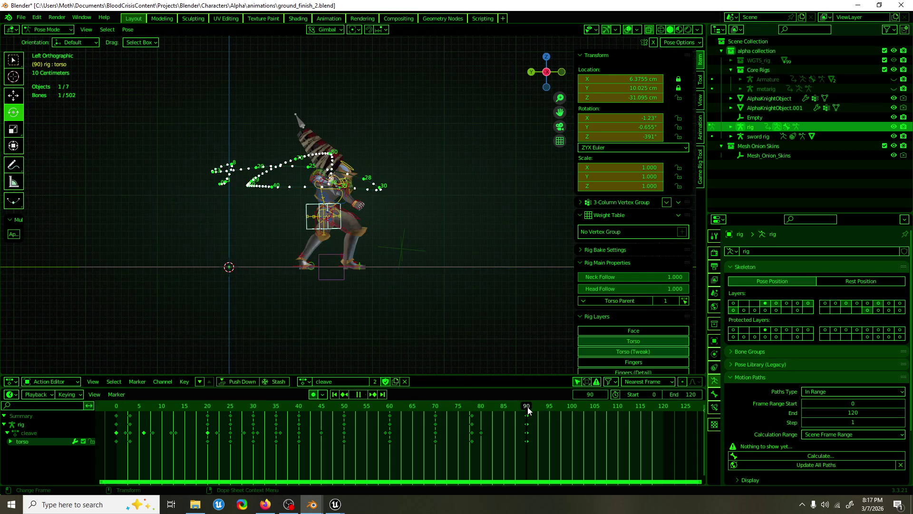
click(116, 410)
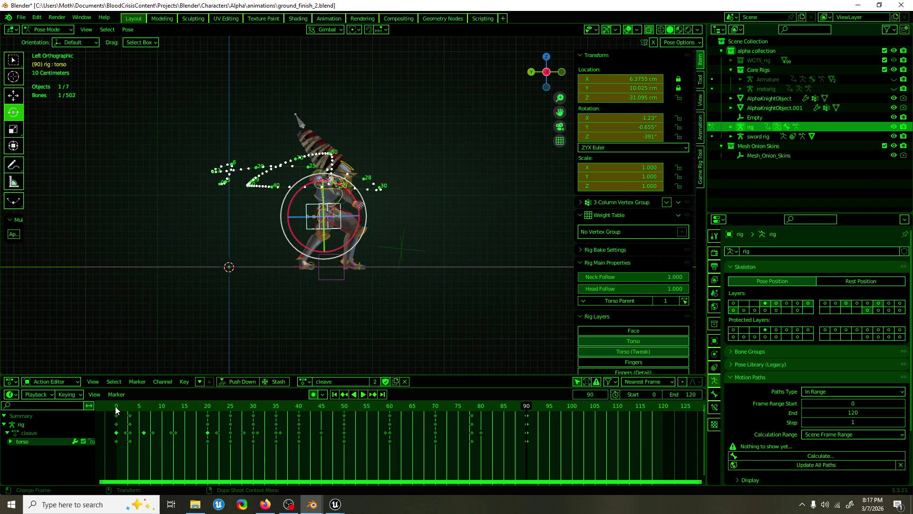
click(527, 410)
middle_drag(499, 285, 380, 283)
key(ctrl+s)
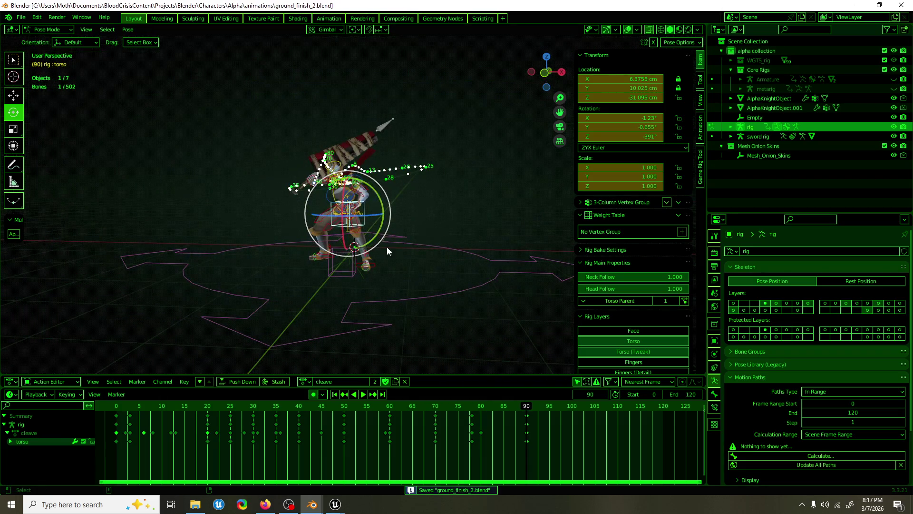
Play back the cleave in Object Mode with overlays hidden, then restore overlays and Pose Mode.
key(ctrl+Tab)
click(630, 31)
key(space)
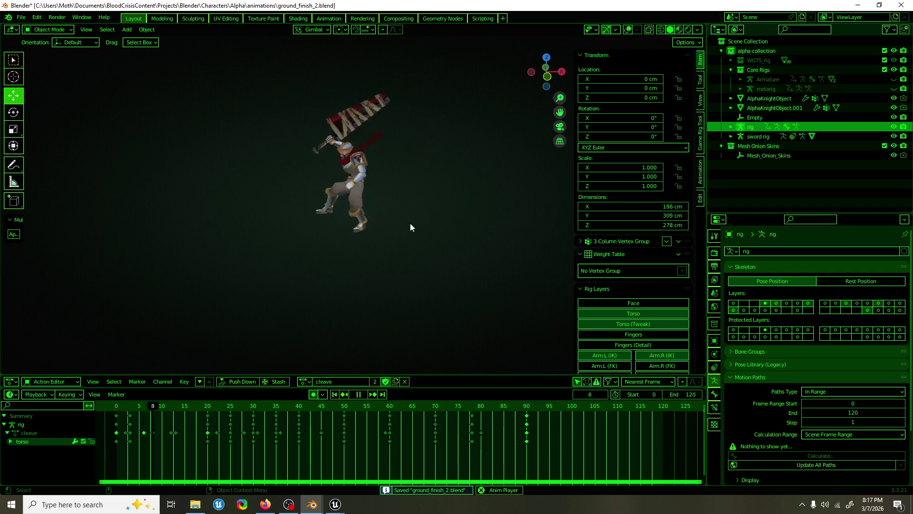
middle_drag(391, 227, 489, 218)
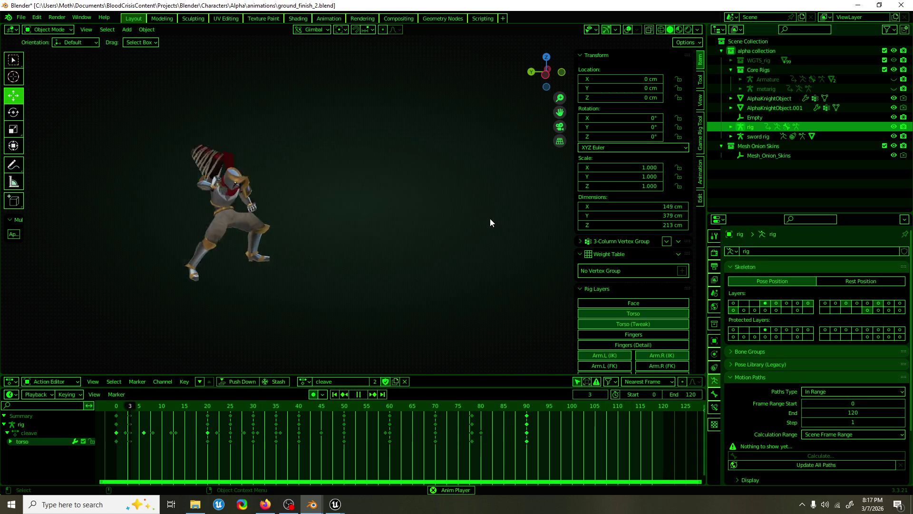
key(space)
key(shift+alt+z)
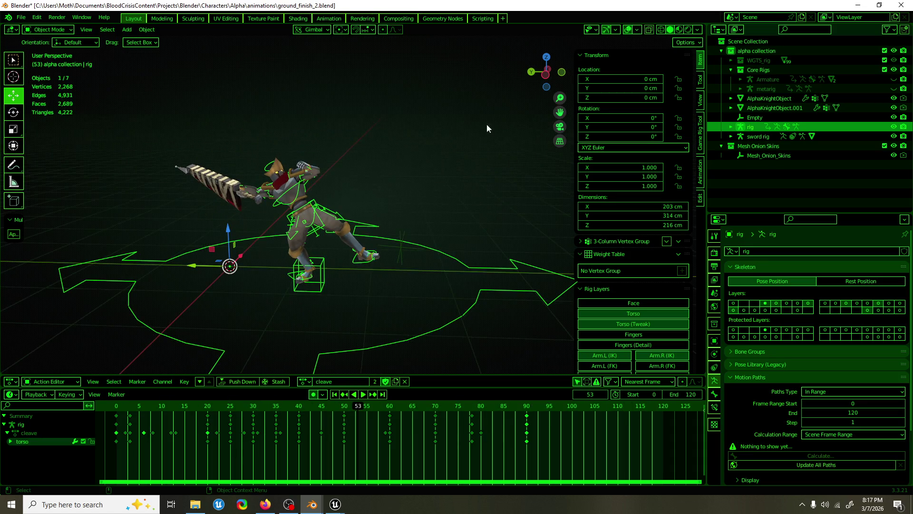
key(ctrl+Tab)
Select the right hand IK control and review the swing around frame 83.
click(253, 196)
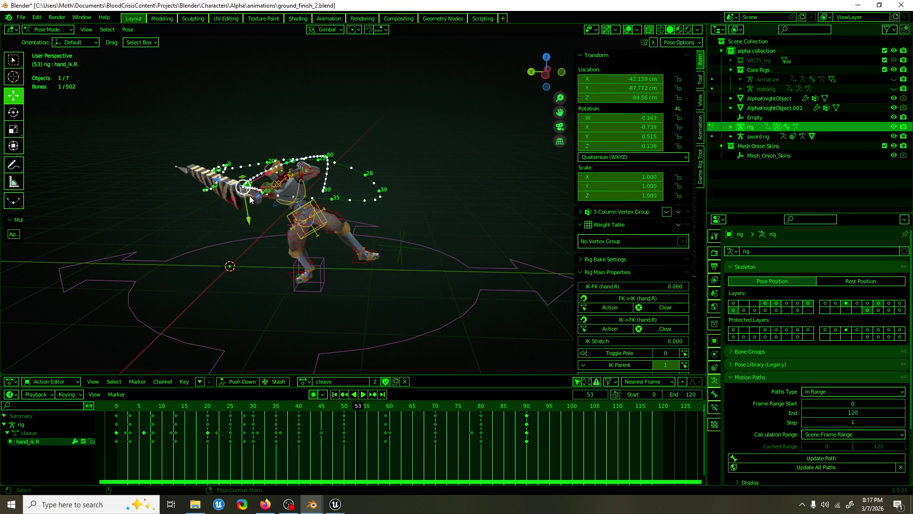
key(space)
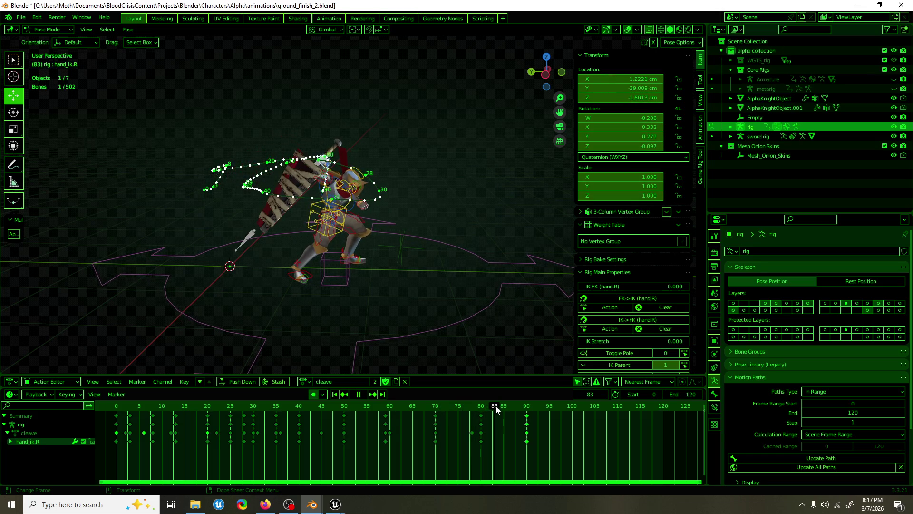
key(space)
key(F3)
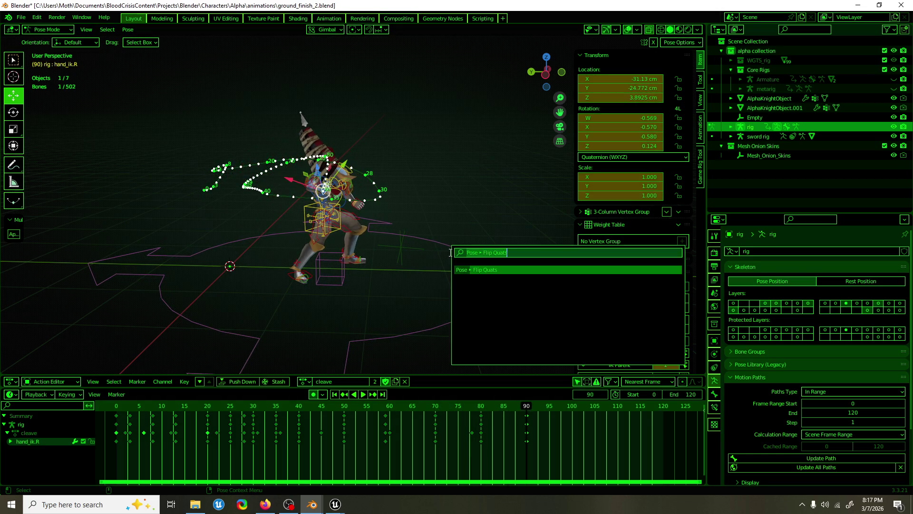
key(Return)
mouse_move(518, 405)
mouse_down()
mouse_move(439, 410)
mouse_move(500, 411)
mouse_up()
key(space)
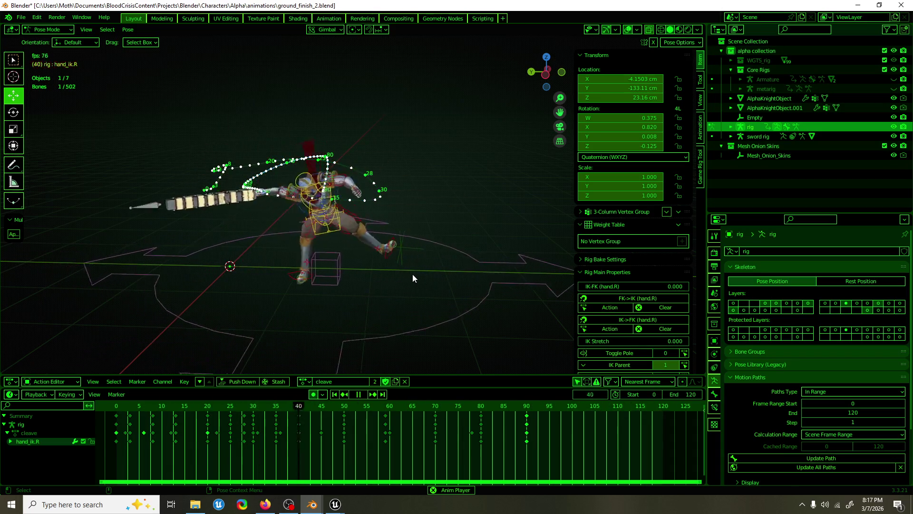
drag(471, 408, 503, 407)
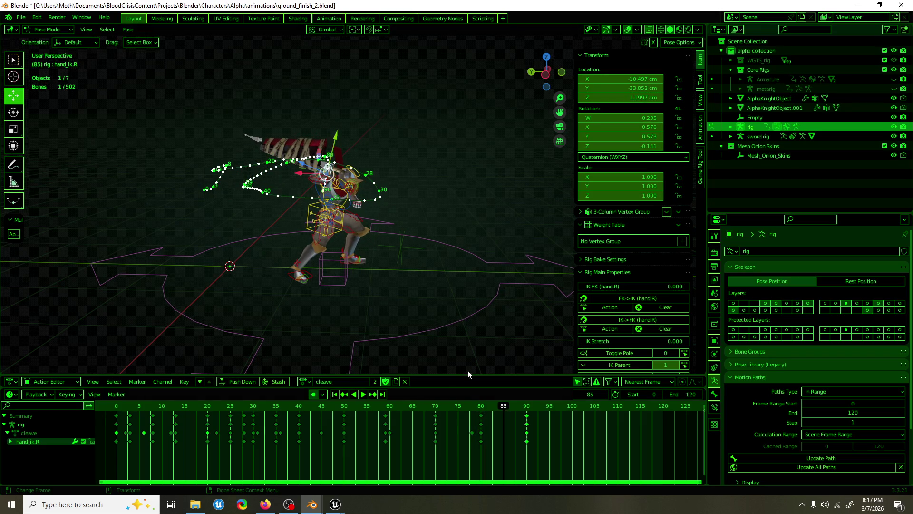
scroll(333, 209, up, 3)
Move the right hand IK along Z and rotate it -11.3° on X.
key(g)
click(328, 85)
middle_drag(327, 84, 362, 100)
key(g)
key(z)
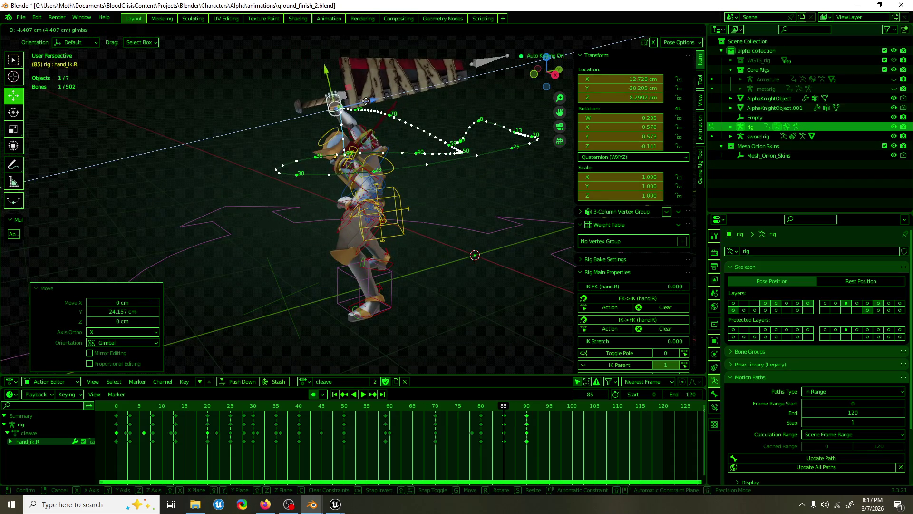
click(364, 99)
key(r)
key(x)
click(380, 109)
mouse_move(380, 110)
middle_down()
mouse_move(432, 128)
mouse_move(474, 262)
middle_up()
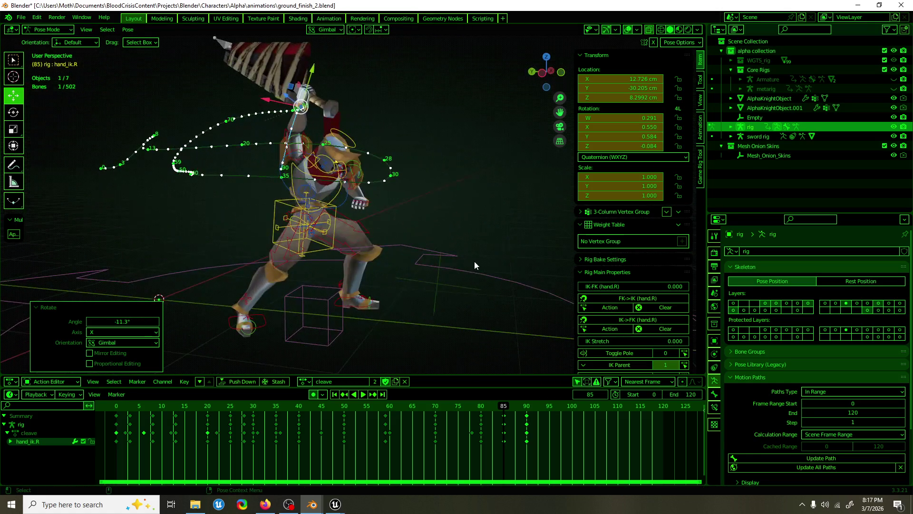
Trackball-rotate the left hand IK control, then review frames 80–85 in playback.
click(378, 215)
middle_drag(379, 215, 367, 215)
key(shift+space)
key(r)
mouse_move(379, 190)
mouse_down()
mouse_move(362, 182)
mouse_move(386, 209)
mouse_move(395, 272)
mouse_up()
mouse_move(395, 272)
middle_down()
mouse_move(344, 258)
mouse_move(403, 287)
middle_up()
key(shift+space)
key(g)
click(499, 408)
mouse_move(500, 408)
mouse_down()
mouse_move(483, 408)
mouse_move(509, 407)
mouse_move(483, 407)
mouse_move(527, 407)
mouse_up()
click(505, 417)
key(space)
key(space)
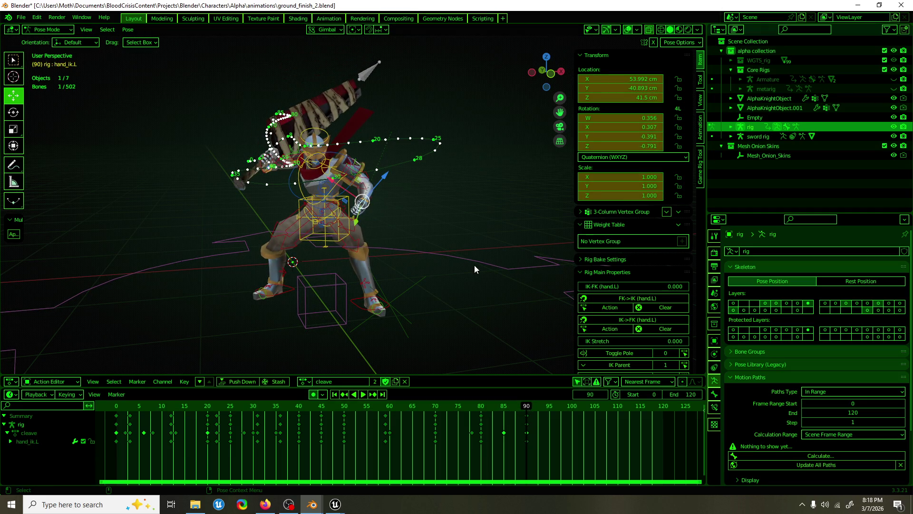
Flip the hand's quaternions and move the left hand IK -6.69 cm along X.
key(F3)
key(Return)
mouse_move(533, 404)
mouse_down()
mouse_move(456, 408)
mouse_move(481, 411)
mouse_up()
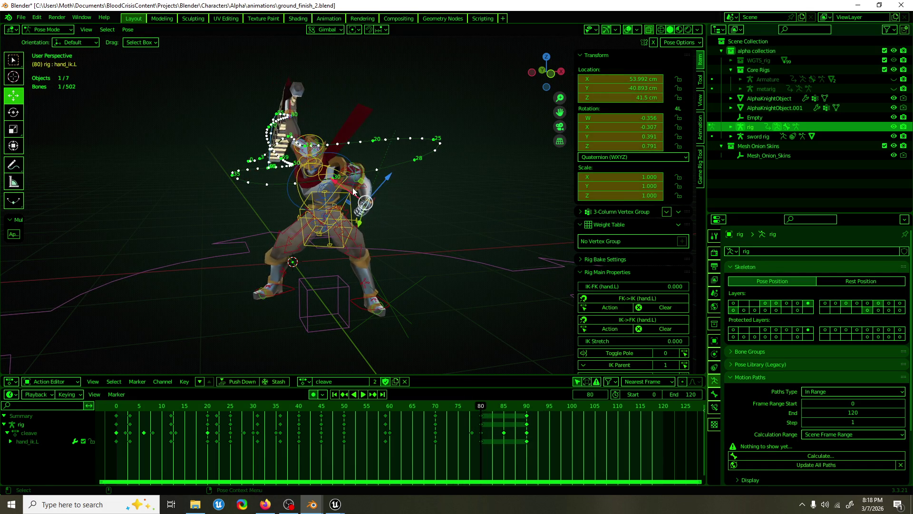
key(g)
key(x)
click(370, 209)
middle_drag(369, 210, 380, 206)
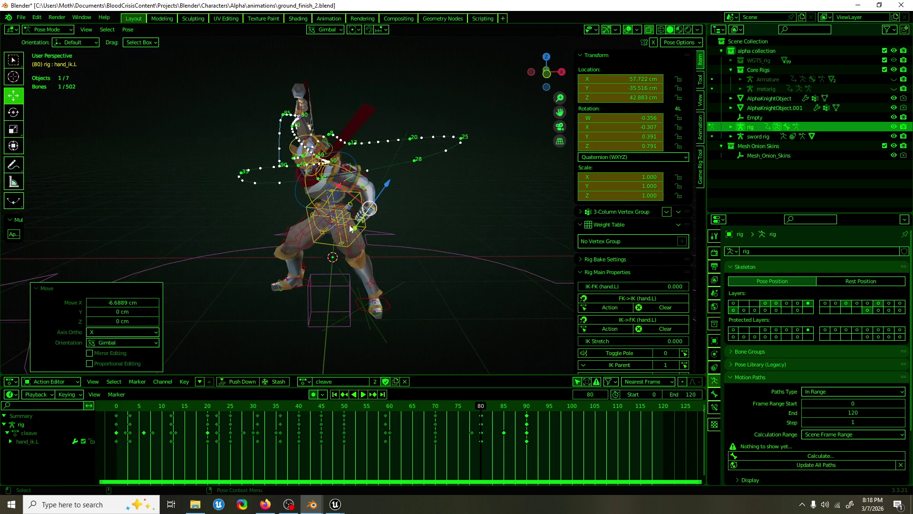
key(g)
key(x)
click(373, 202)
Rotate the left hand IK freely, key it at frame 80, and play back.
key(r)
key(r)
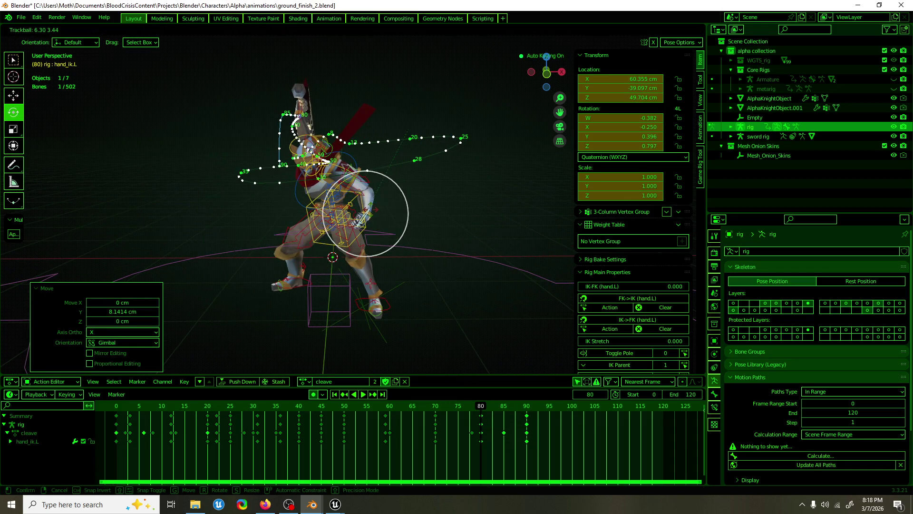
click(380, 210)
middle_drag(380, 209, 483, 383)
key(i)
key(space)
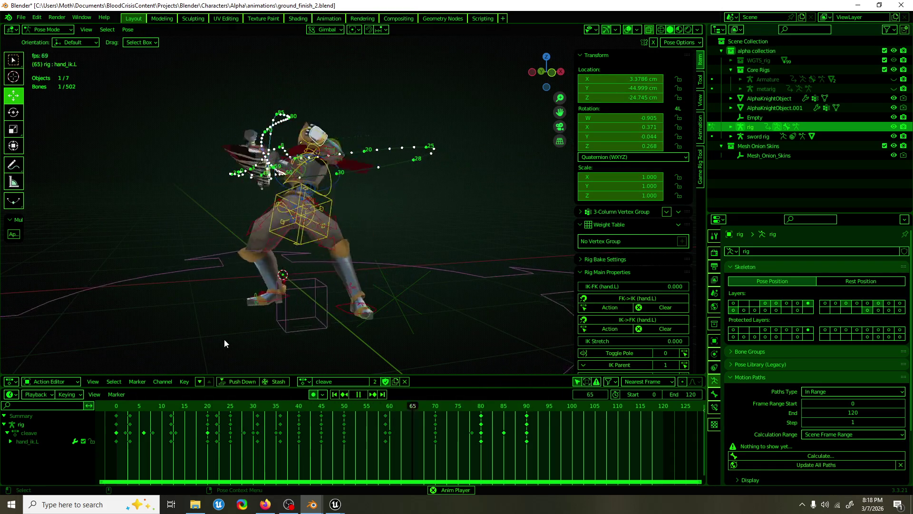
mouse_move(309, 259)
middle_down()
mouse_move(432, 259)
mouse_move(401, 233)
middle_up()
key(space)
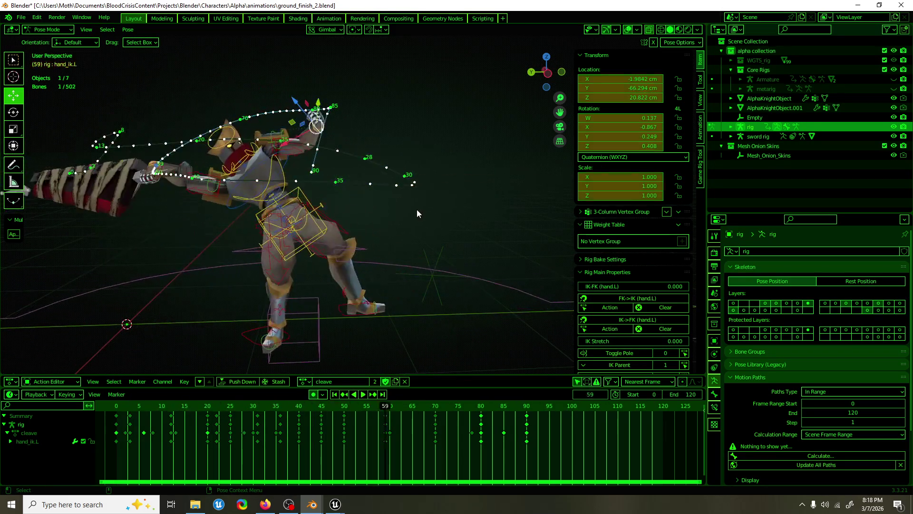
Select the right hand IK control and save ground_finish_2.blend.
click(193, 215)
click(156, 165)
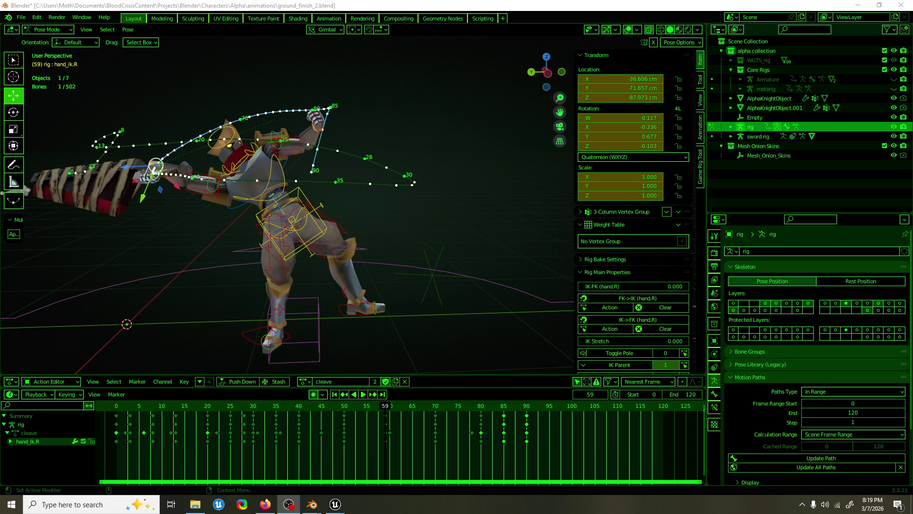
drag(413, 6, 416, 4)
key(ctrl+s)
mouse_move(371, 103)
middle_down()
mouse_move(370, 150)
mouse_move(376, 143)
mouse_move(393, 229)
middle_up()
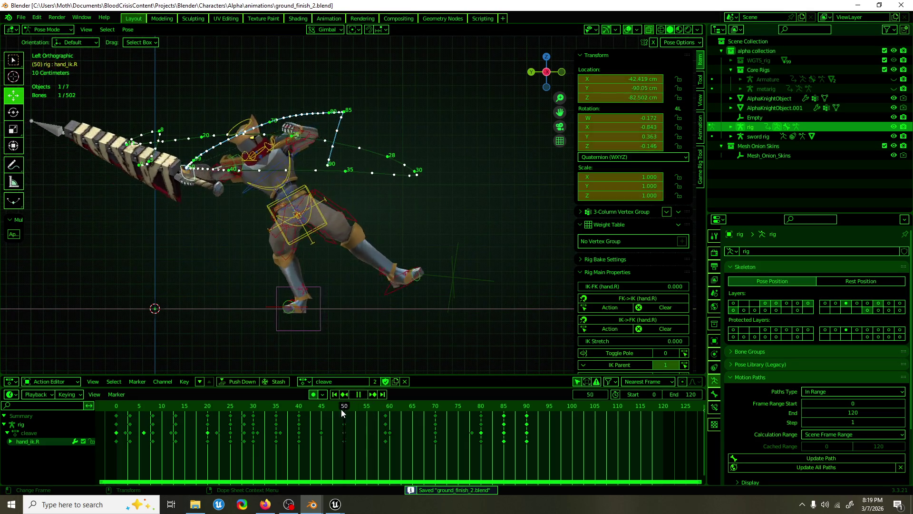